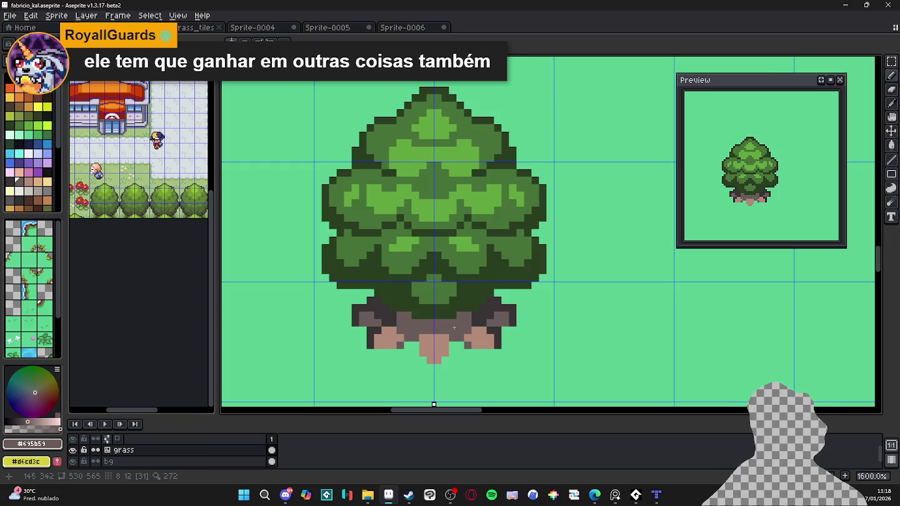
Step: Sample trunk colours and paint green grass pixels on the trunk base, undoing misplaced strokes
alt+click(488, 307)
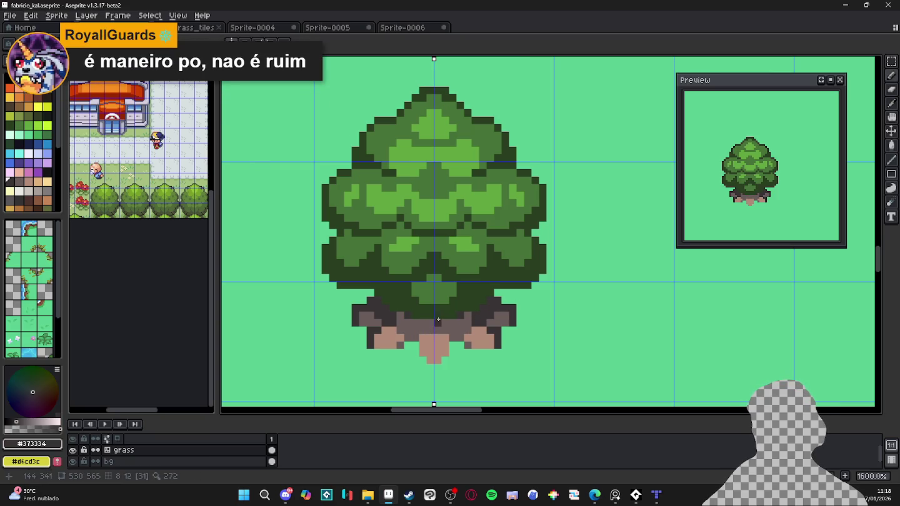
alt+click(429, 342)
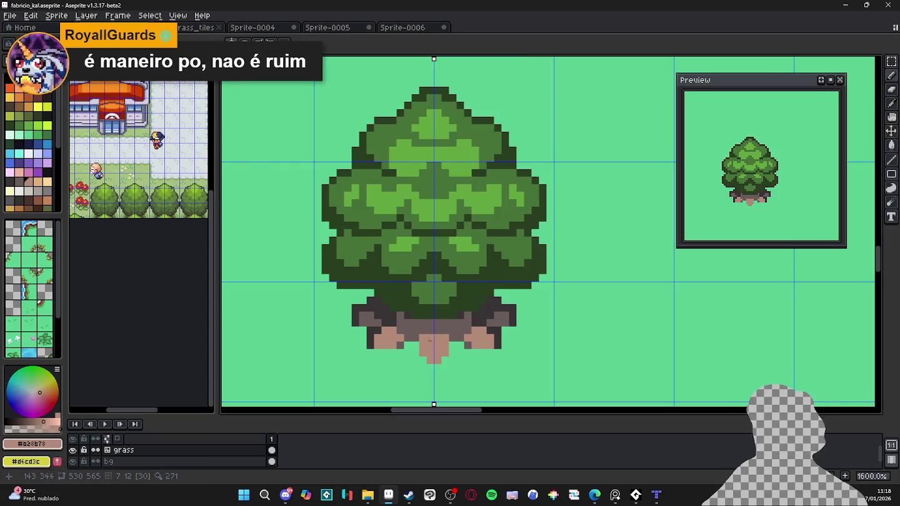
alt+click(460, 321)
key(ctrl+z)
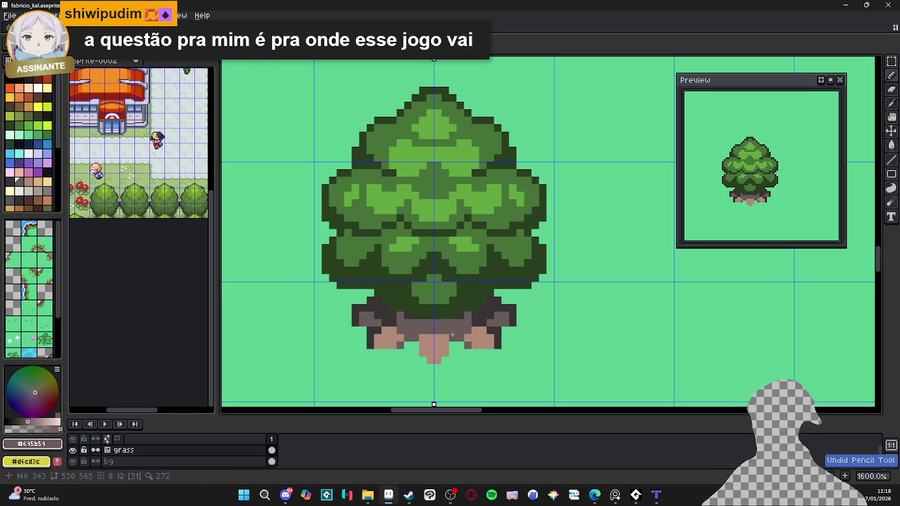
alt+click(459, 310)
click(454, 346)
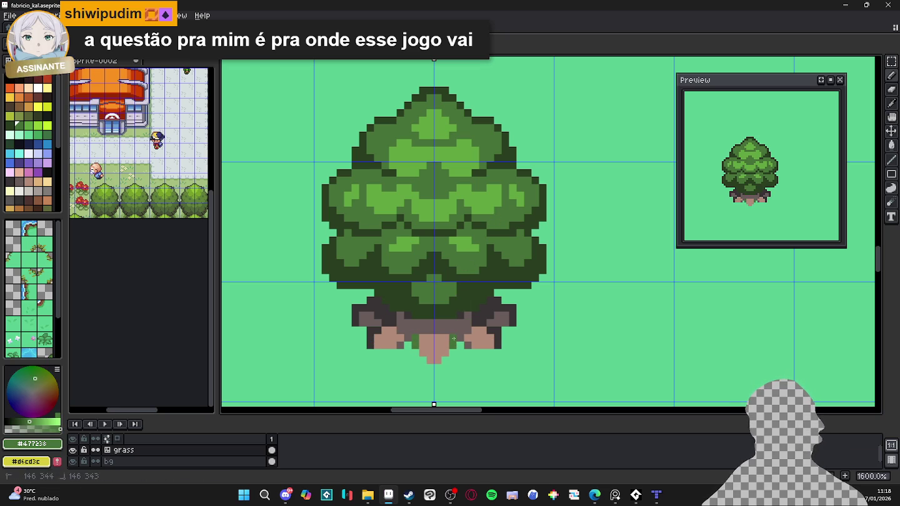
key(ctrl+z)
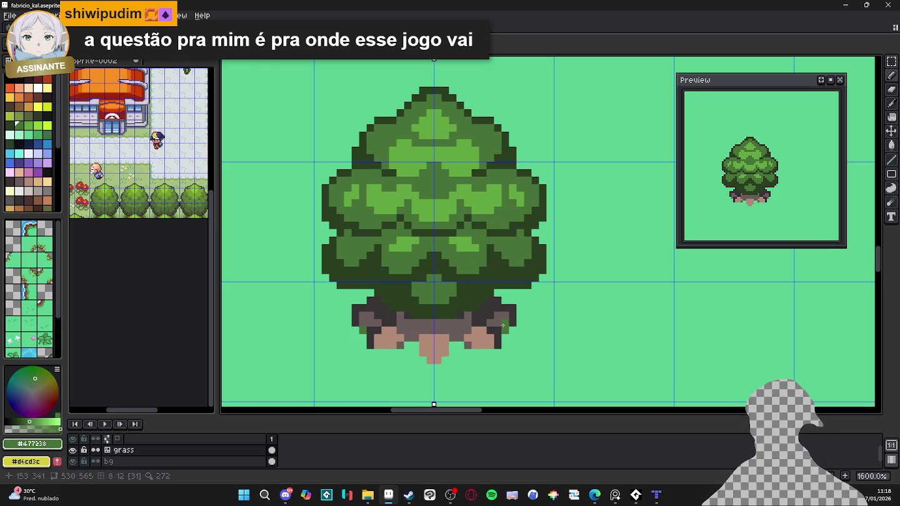
key(ctrl+z)
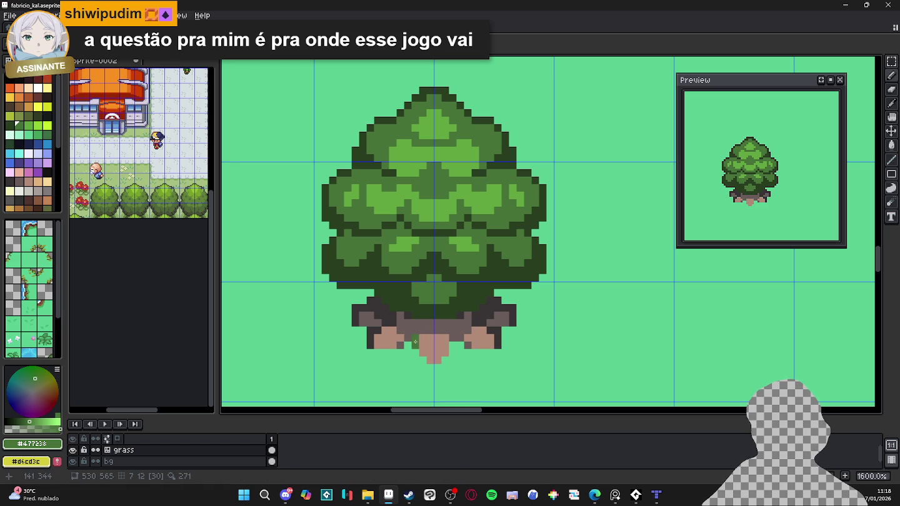
Step: Erase a stray trunk-base pixel, sample dark, mid and light greens, and undo the last base stroke
key(e)
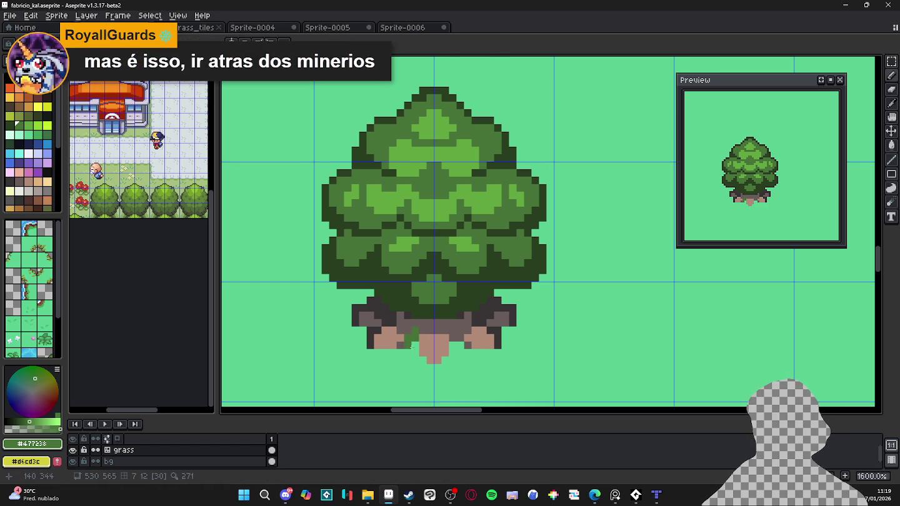
click(460, 340)
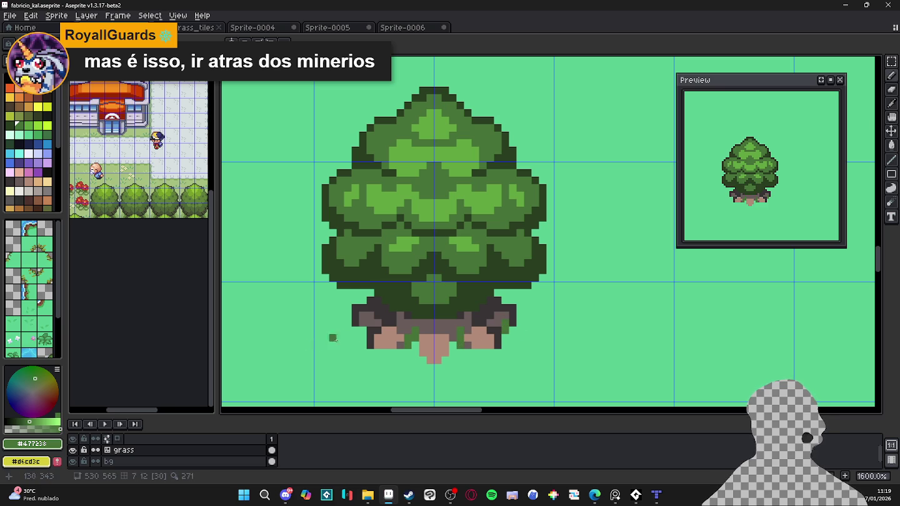
alt+click(436, 314)
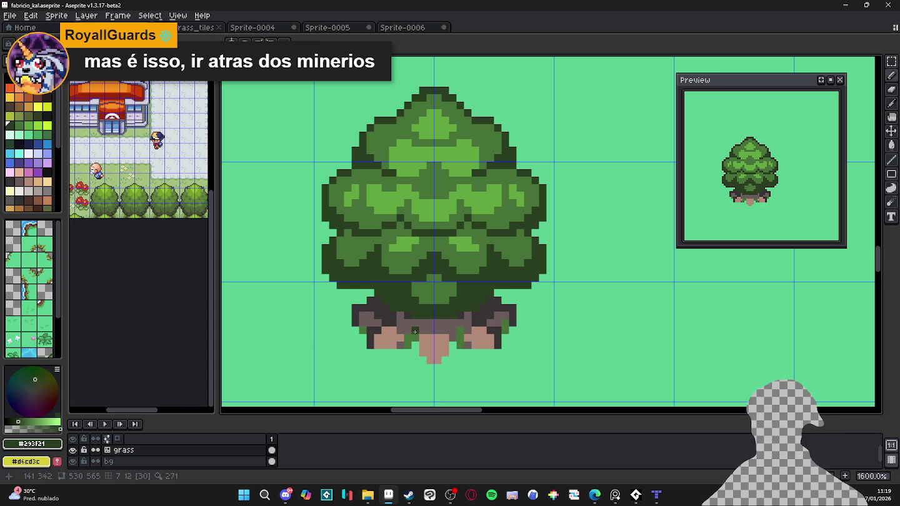
alt+click(402, 247)
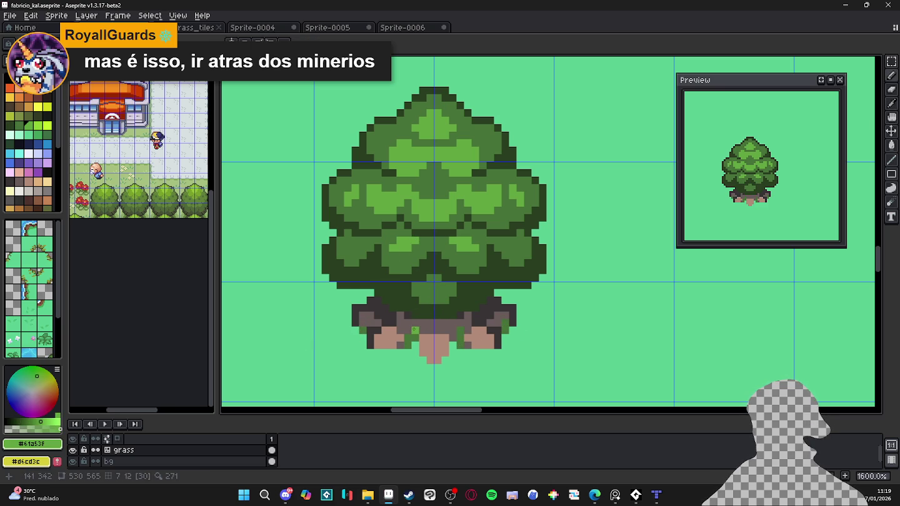
alt+click(463, 327)
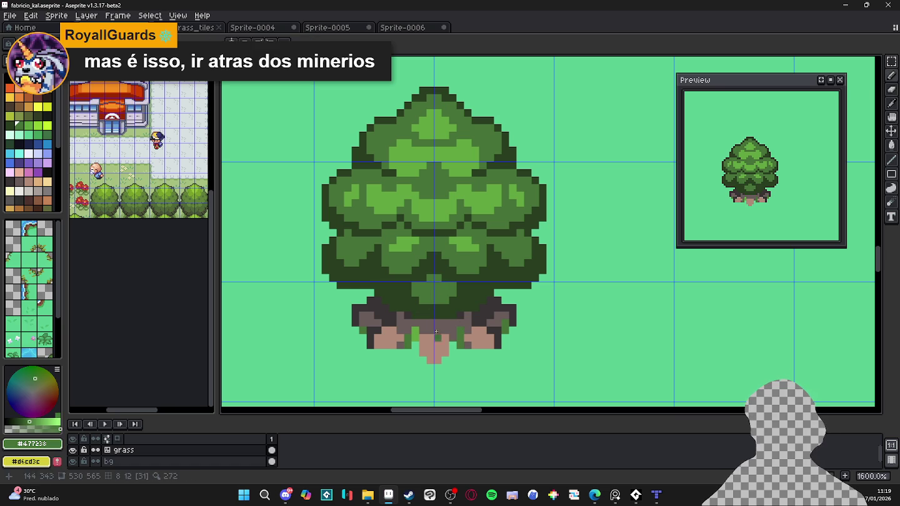
alt+click(463, 254)
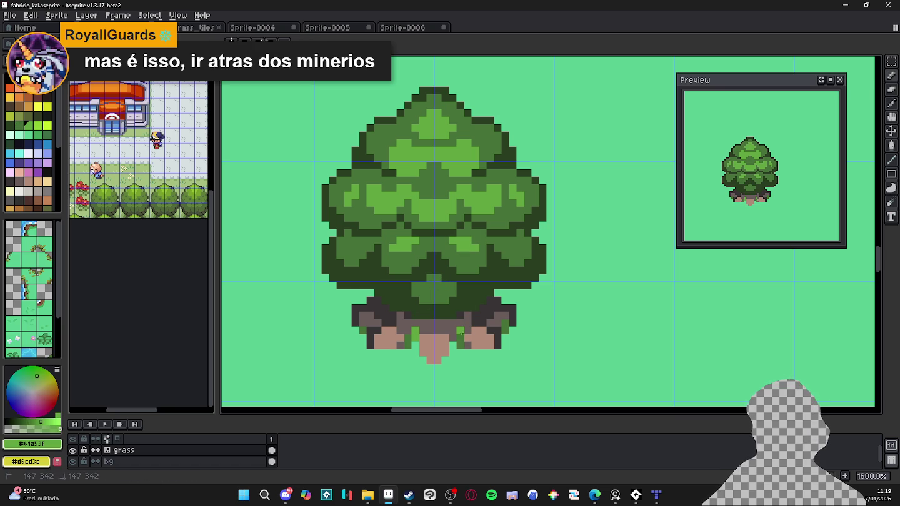
key(ctrl+z)
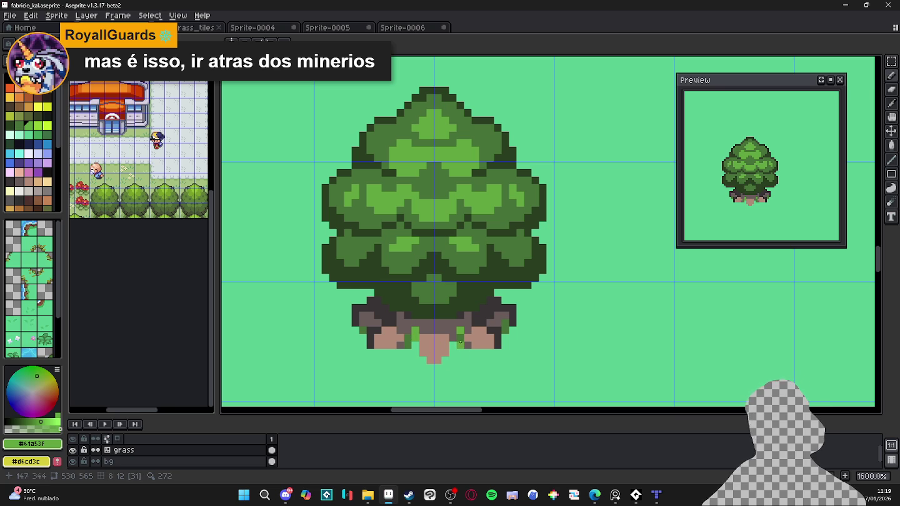
Step: Sample the grey-brown and dark canopy green, then turn on mirror symmetry
alt+click(402, 338)
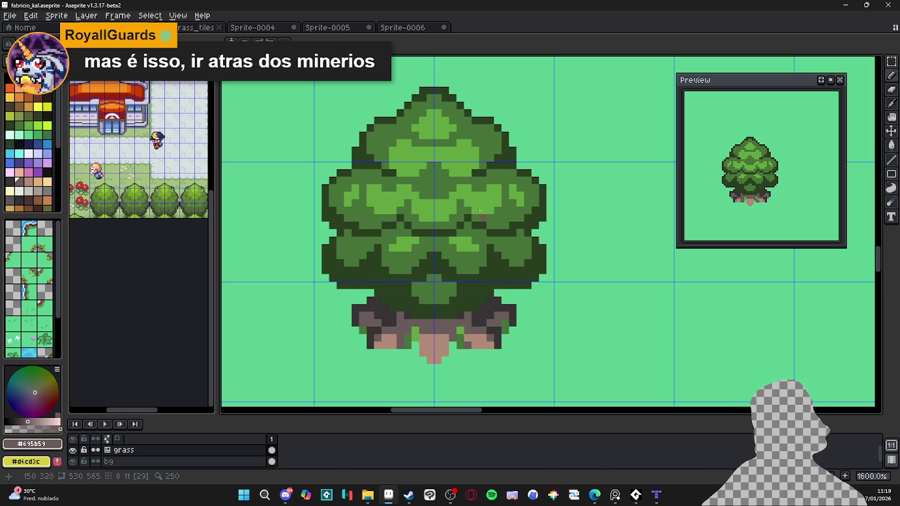
alt+click(414, 118)
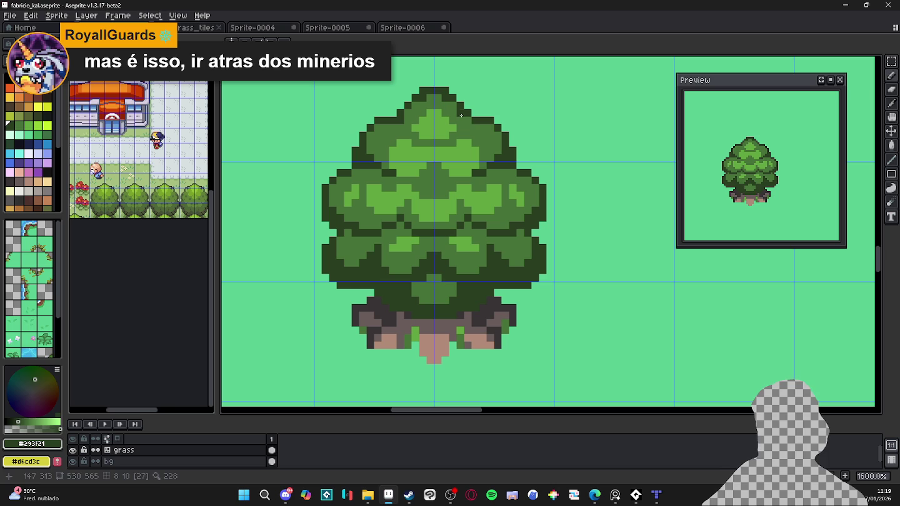
click(233, 42)
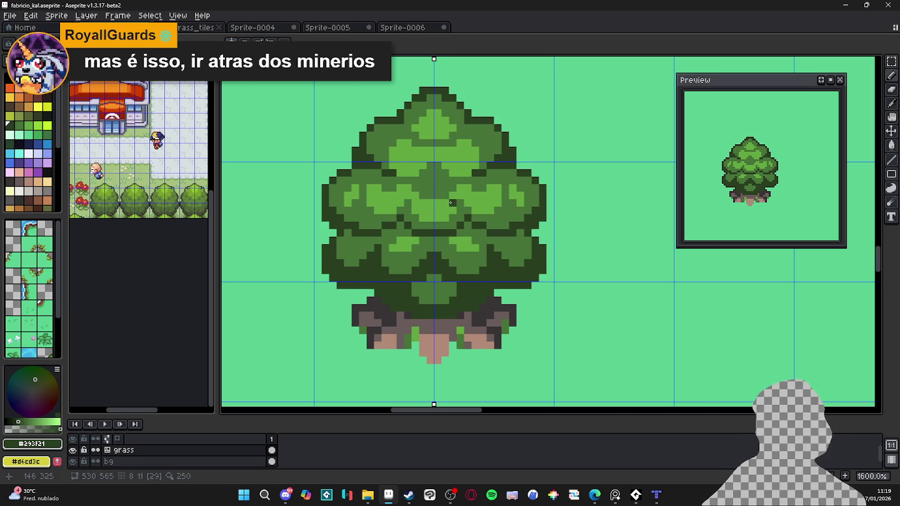
Step: Save fabricio_kal.aseprite and hide the pixel grid
scroll(451, 203, down, 3)
scroll(451, 203, down, 1)
key(ctrl+s)
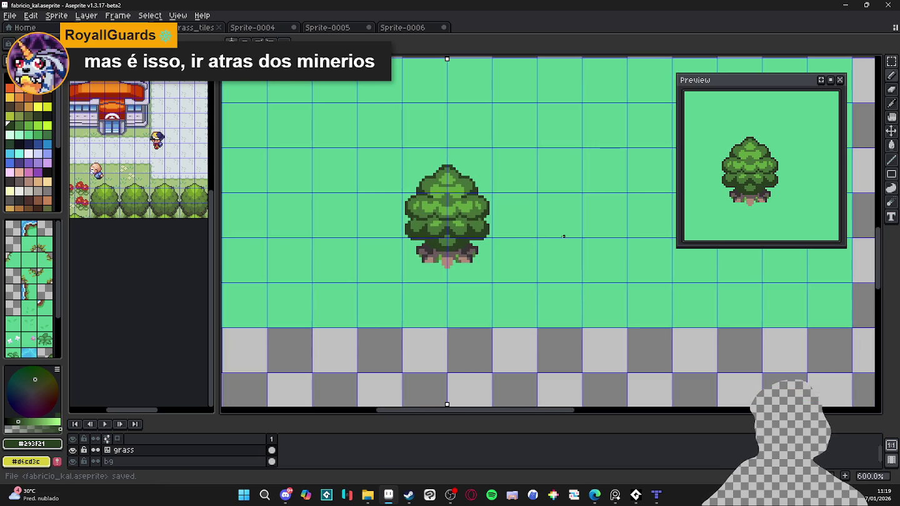
key(ctrl+')
scroll(543, 261, down, 3)
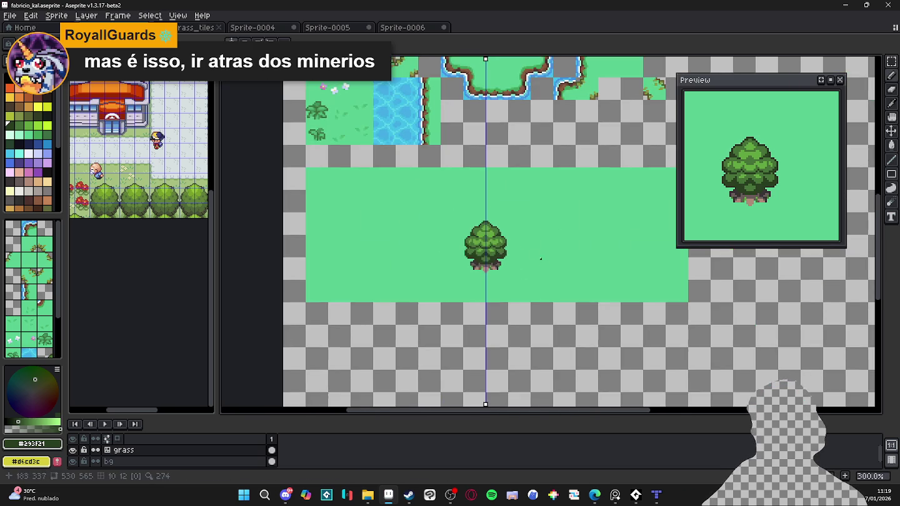
scroll(490, 263, up, 6)
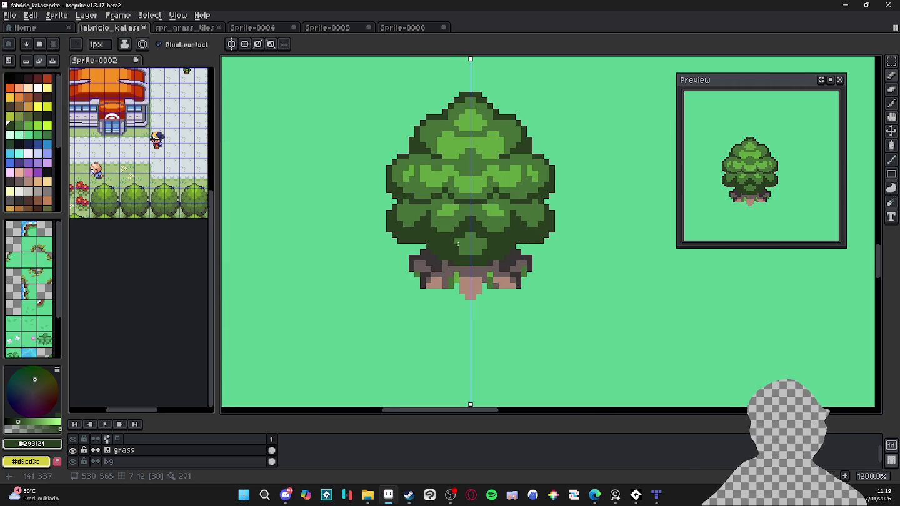
scroll(453, 251, up, 3)
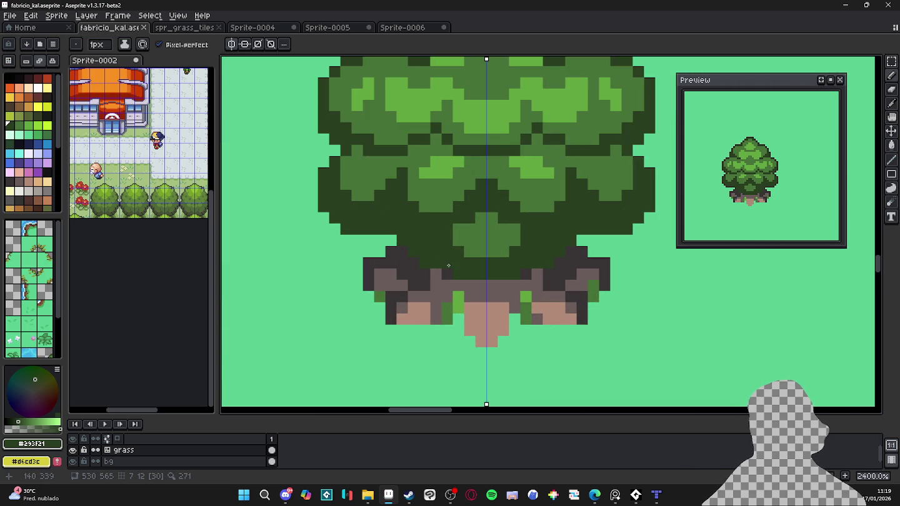
Step: Paint a dark grey pixel near the canopy edge and pick the dark green outline colour
alt+click(447, 267)
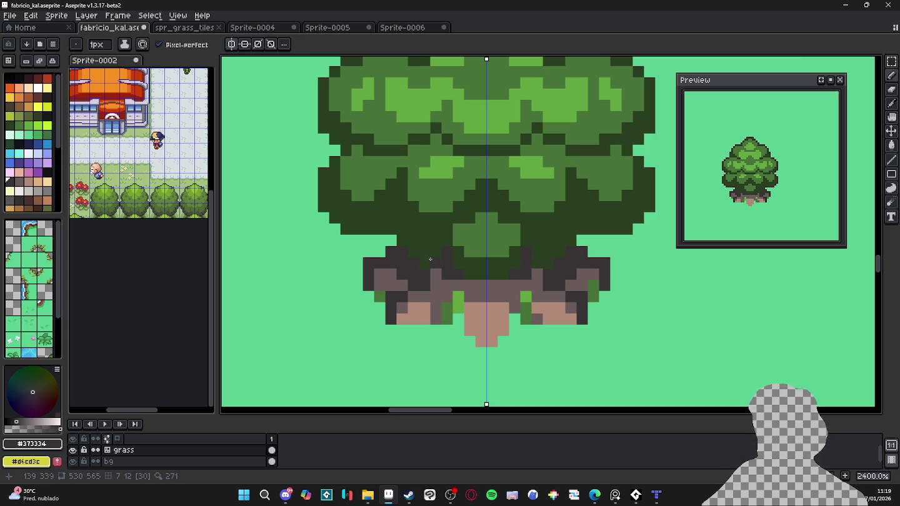
scroll(425, 254, down, 2)
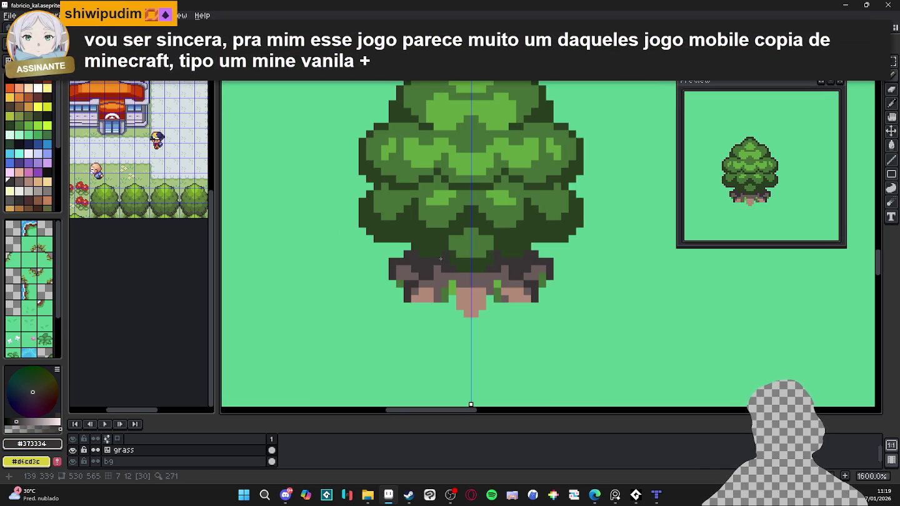
scroll(391, 242, up, 2)
click(382, 241)
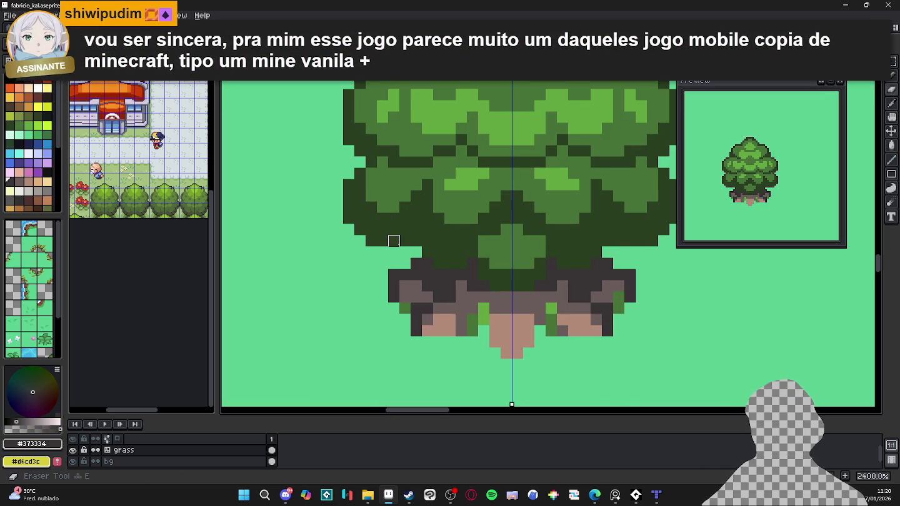
scroll(417, 286, down, 3)
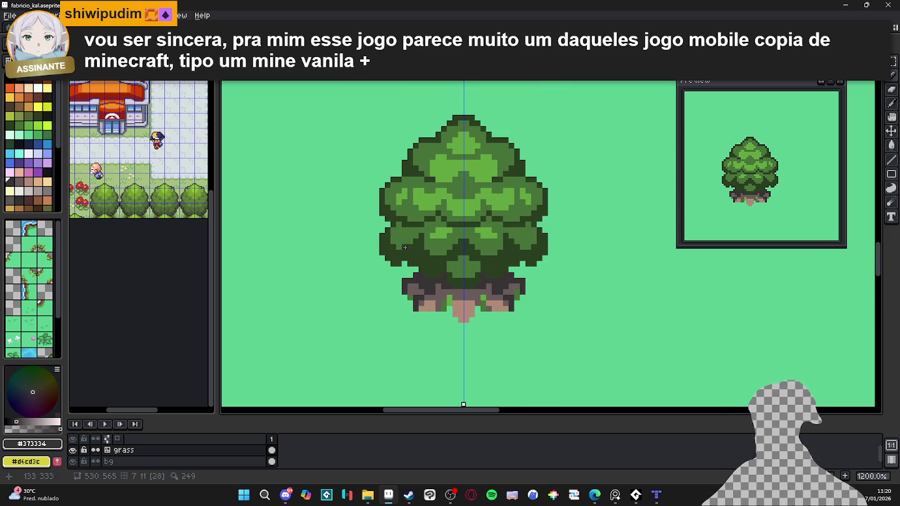
scroll(406, 167, up, 1)
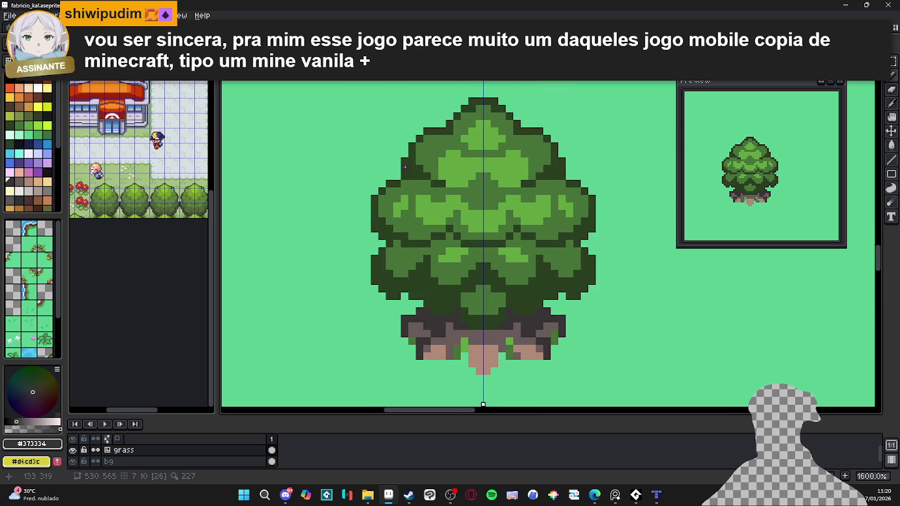
alt+click(582, 296)
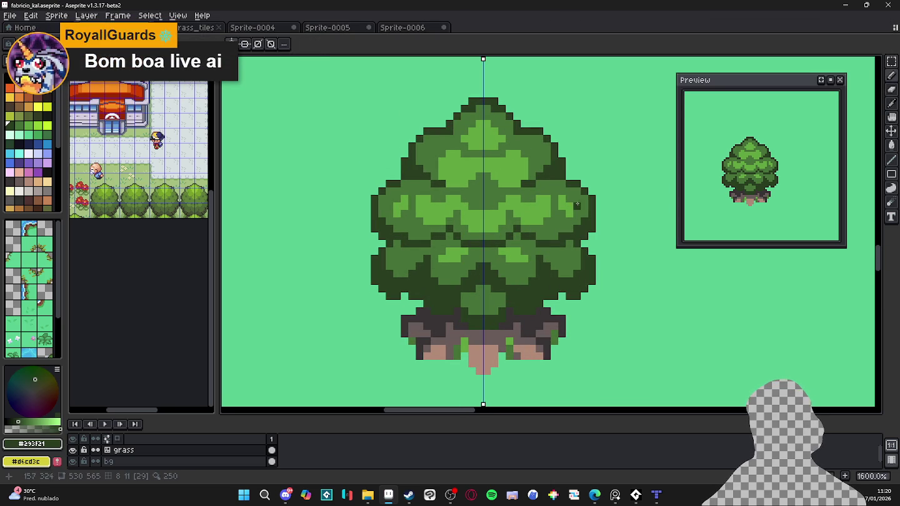
key(b)
key(e)
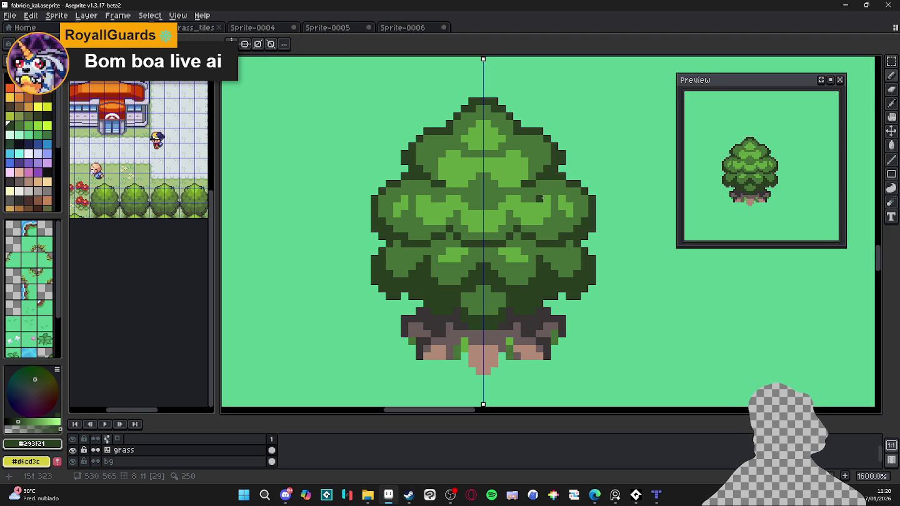
Step: Draw dark outline pixels on the tree's left edge, then undo them
drag(368, 220, 369, 234)
click(368, 234)
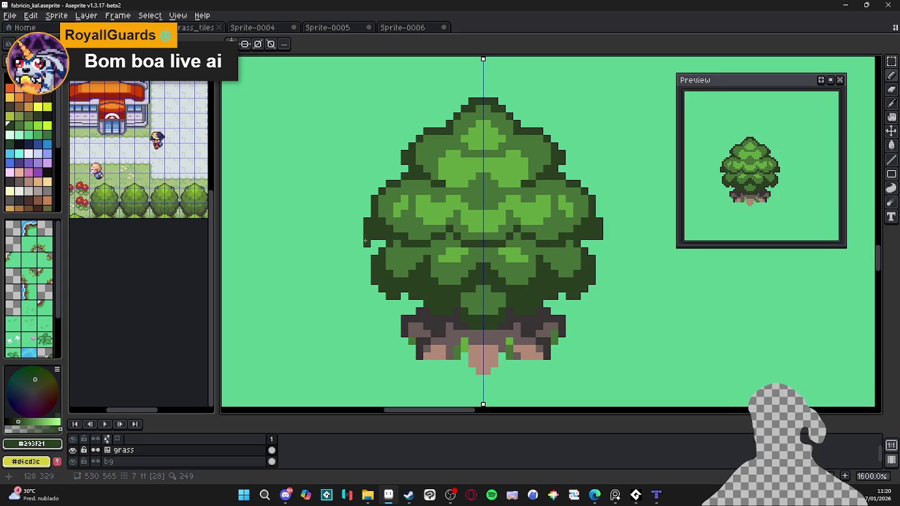
key(ctrl+z)
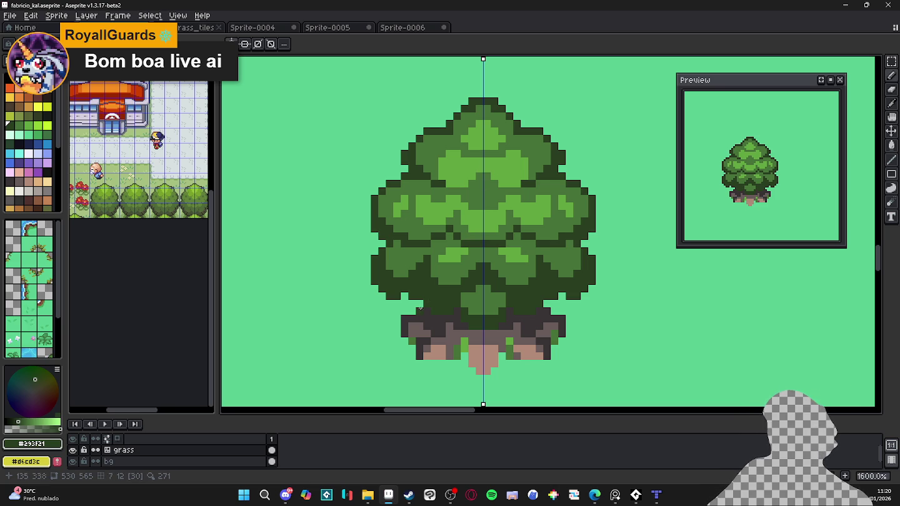
drag(461, 317, 470, 361)
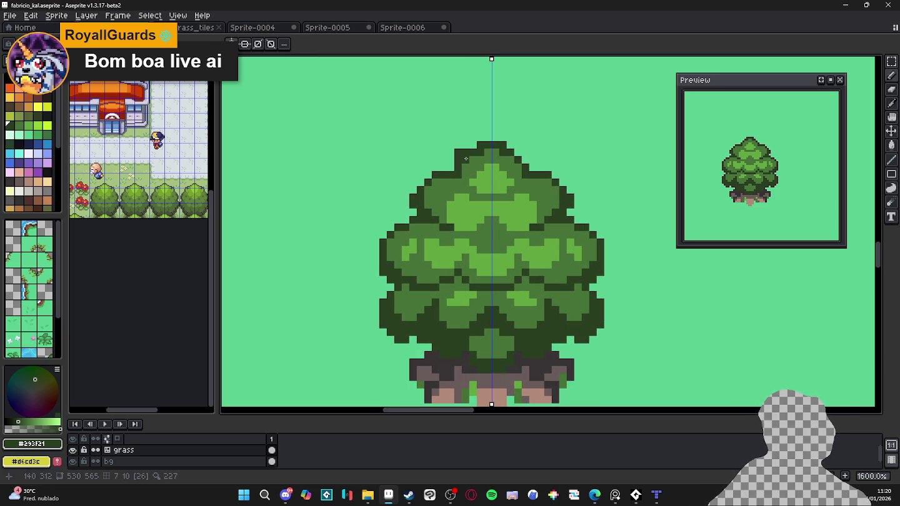
key(ctrl+z)
Step: Try mirrored dark-green pixels along the tree's top edge and undo that stroke
click(458, 162)
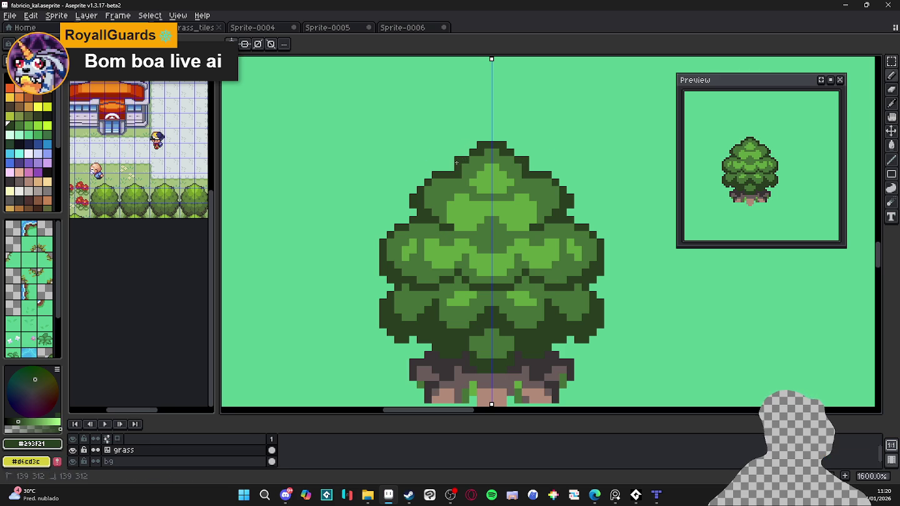
drag(450, 160, 461, 154)
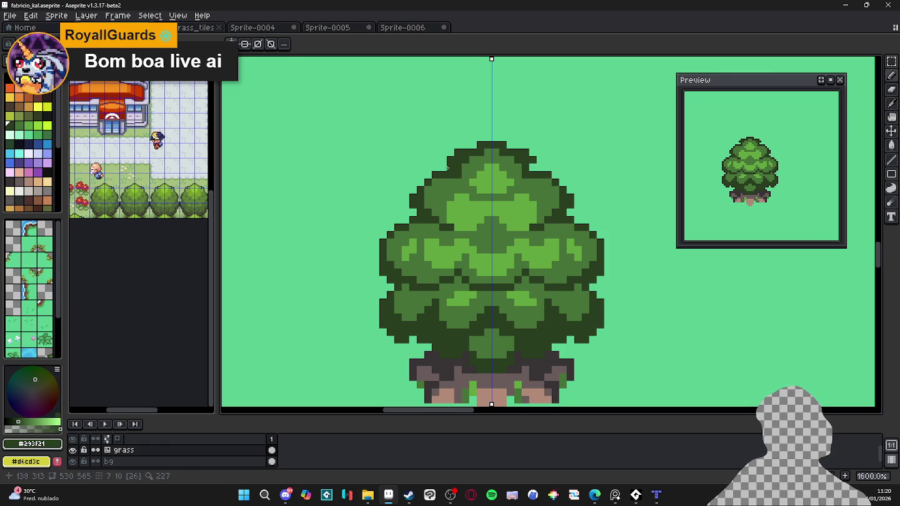
key(ctrl+z)
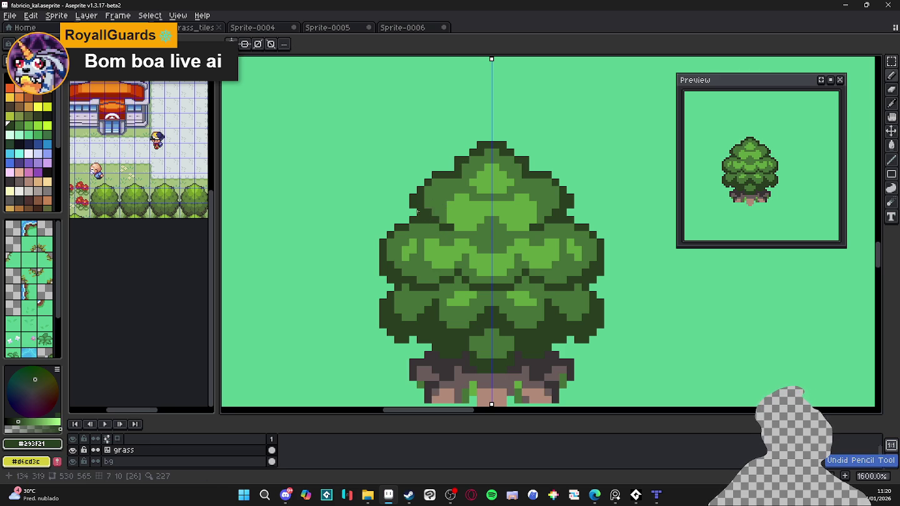
scroll(432, 214, down, 1)
scroll(456, 254, up, 1)
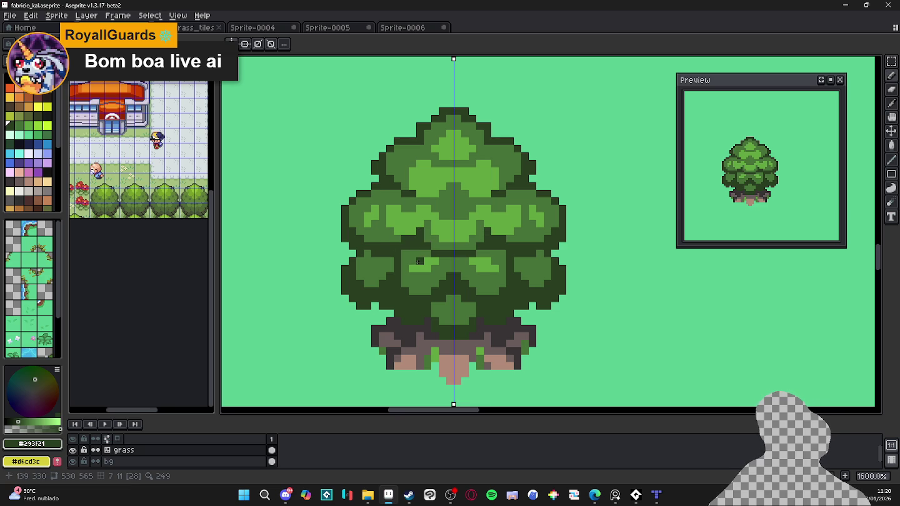
drag(406, 249, 396, 291)
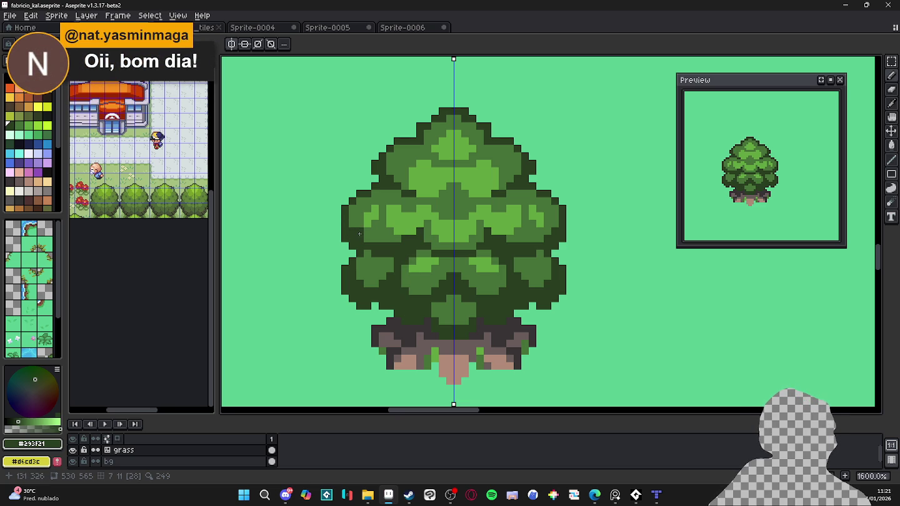
scroll(350, 245, down, 1)
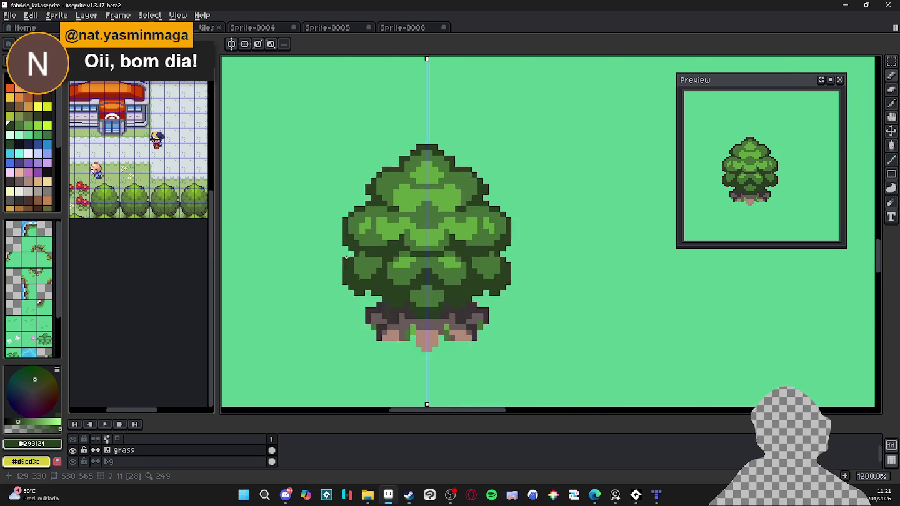
Step: Recentre the tree and draw a rectangular marquee around it, then deselect
scroll(351, 246, down, 2)
scroll(350, 246, down, 1)
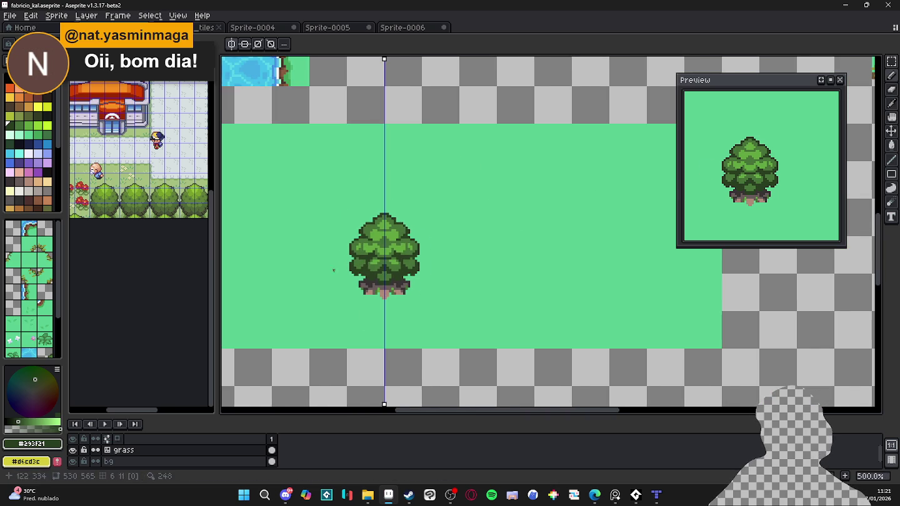
drag(337, 267, 355, 269)
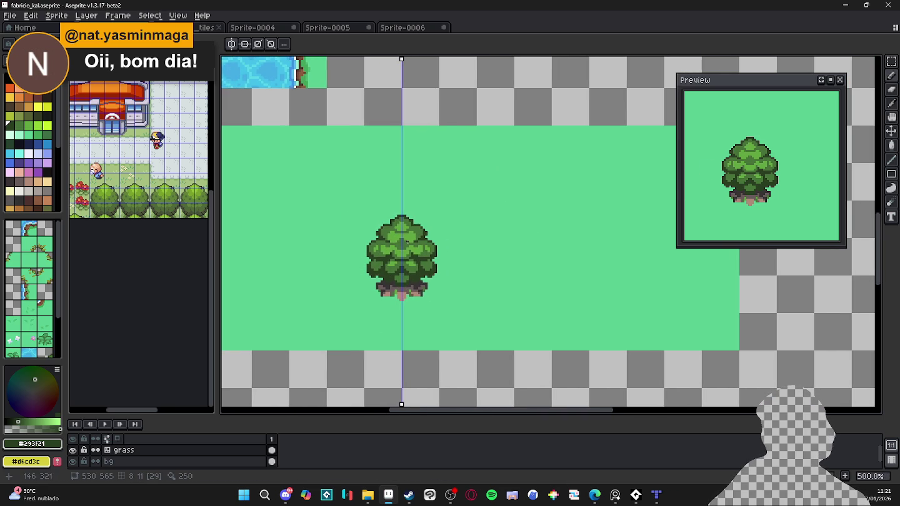
scroll(402, 247, down, 3)
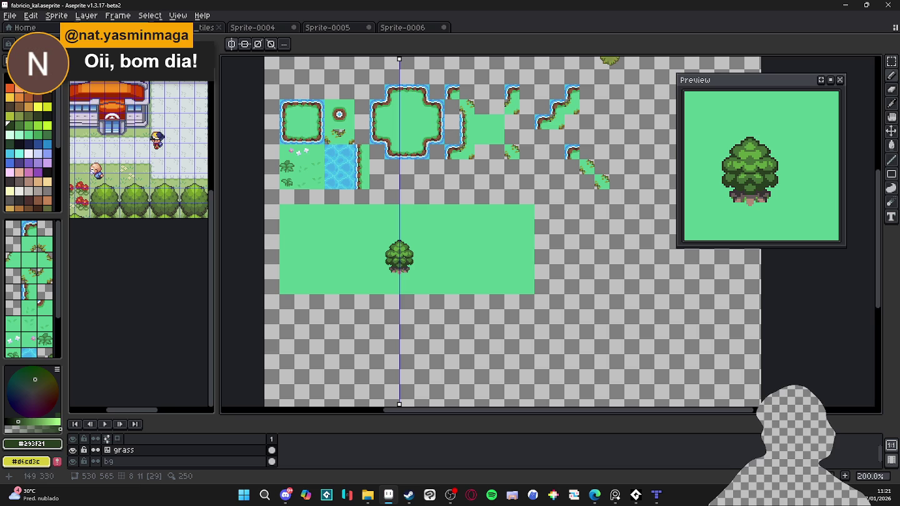
scroll(395, 251, up, 3)
key(m)
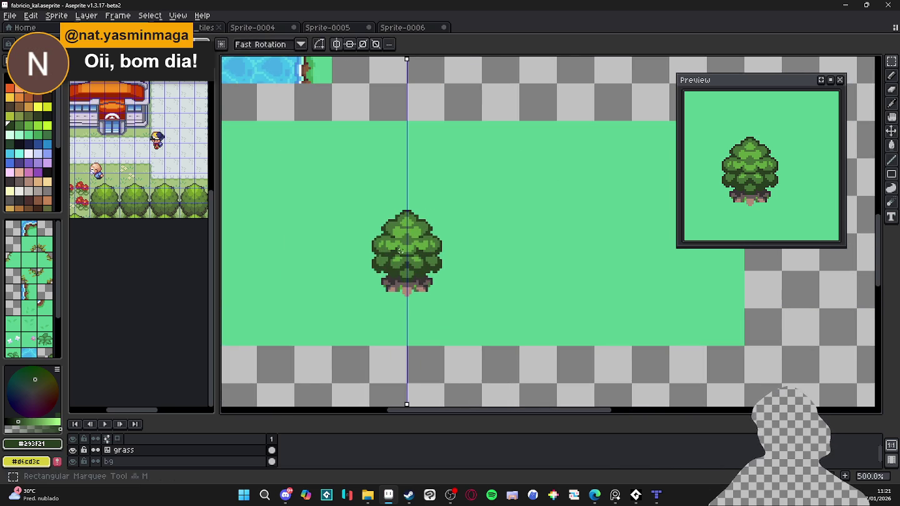
scroll(395, 227, up, 1)
drag(364, 190, 455, 327)
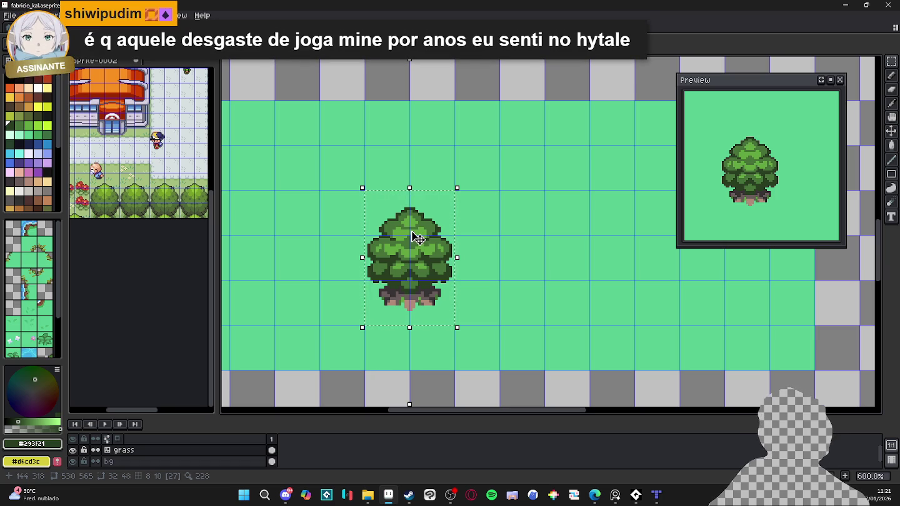
key(ctrl+d)
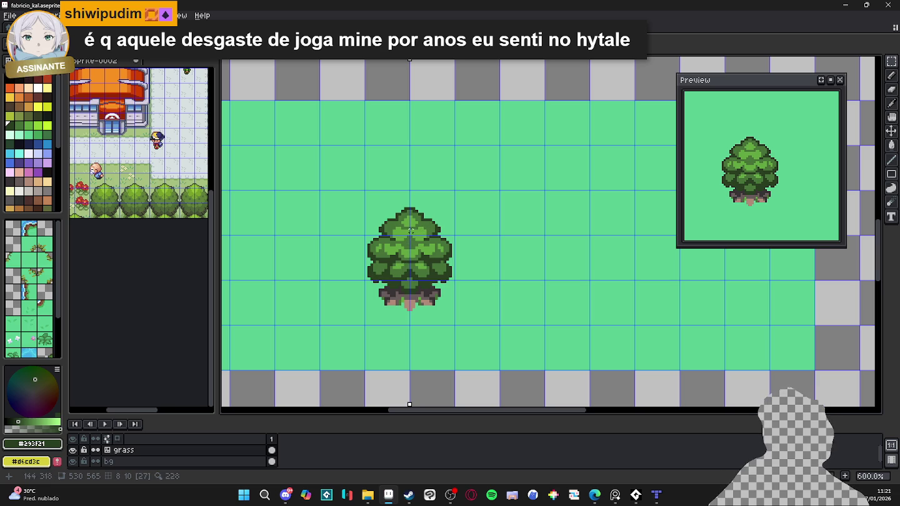
Step: Select the whole tree for copying and switch to the Sprite-0006 document
scroll(403, 220, up, 3)
scroll(403, 220, down, 3)
scroll(403, 220, up, 1)
scroll(377, 251, up, 2)
scroll(377, 250, down, 5)
scroll(405, 261, up, 1)
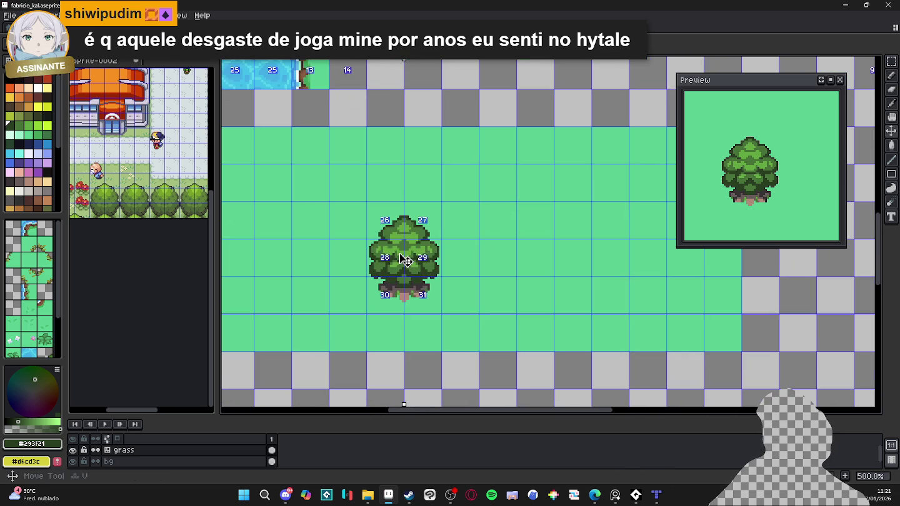
key(ctrl+t)
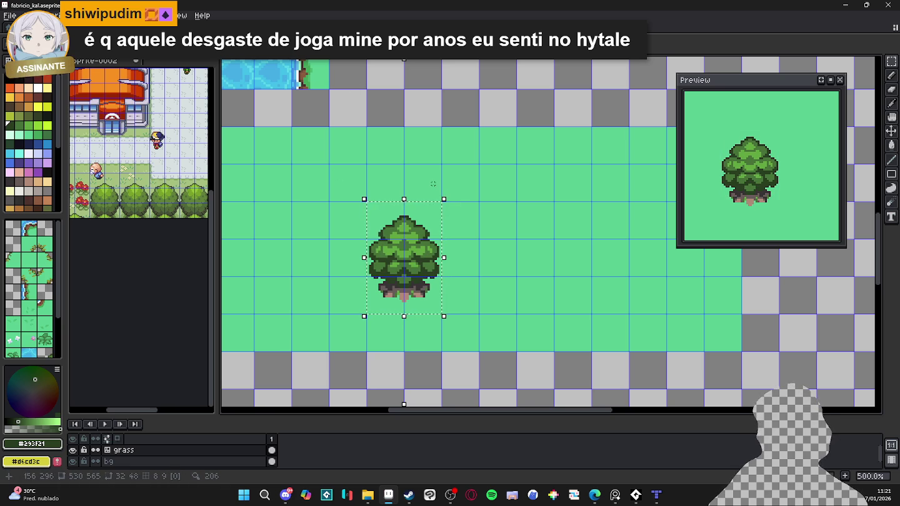
key(m)
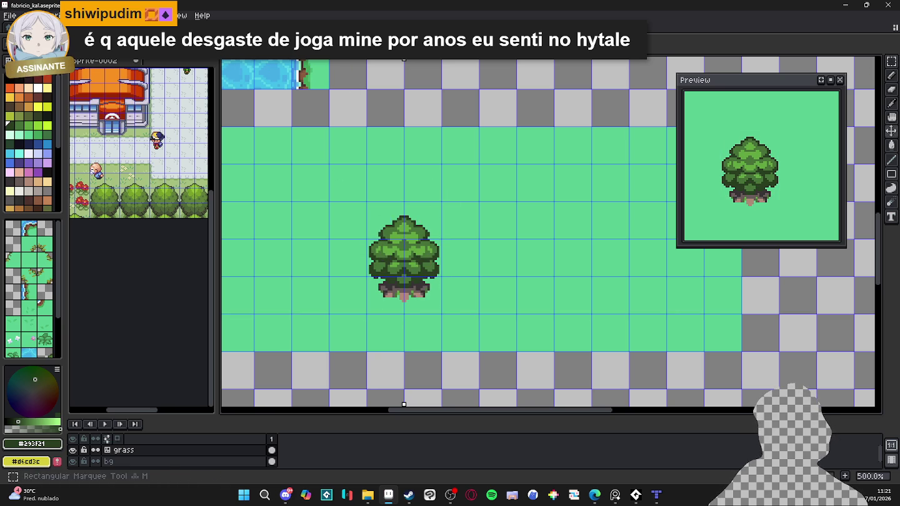
key(ctrl+Tab)
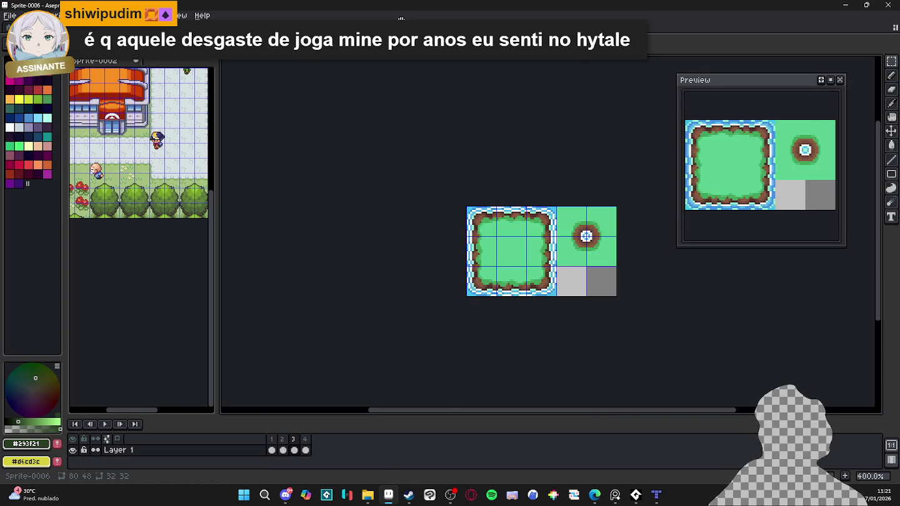
Step: Bring up spr_grass_tileset zoomed out, having grabbed the tree from its sprite
key(ctrl+Tab)
key(ctrl+Tab)
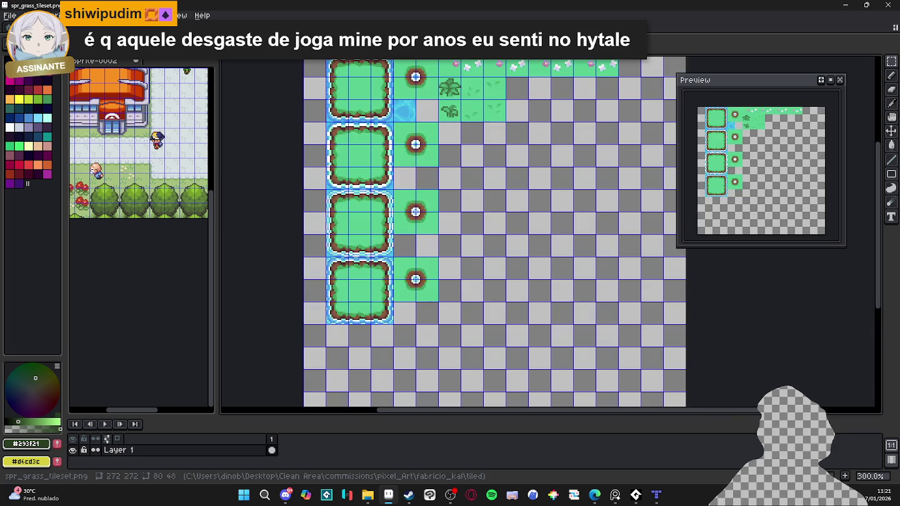
key(minus)
key(ctrl+Tab)
key(ctrl+shift+Tab)
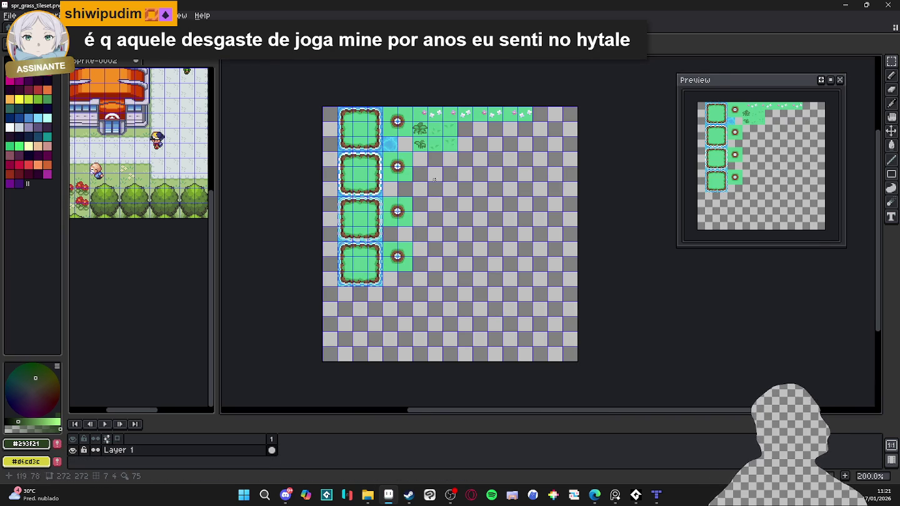
scroll(459, 175, up, 2)
scroll(459, 175, up, 1)
Step: Paste the tree beside the grass-tuft tiles, save spr_grass_tileset.png, and switch to Tiled
key(ctrl+v)
drag(459, 222, 384, 168)
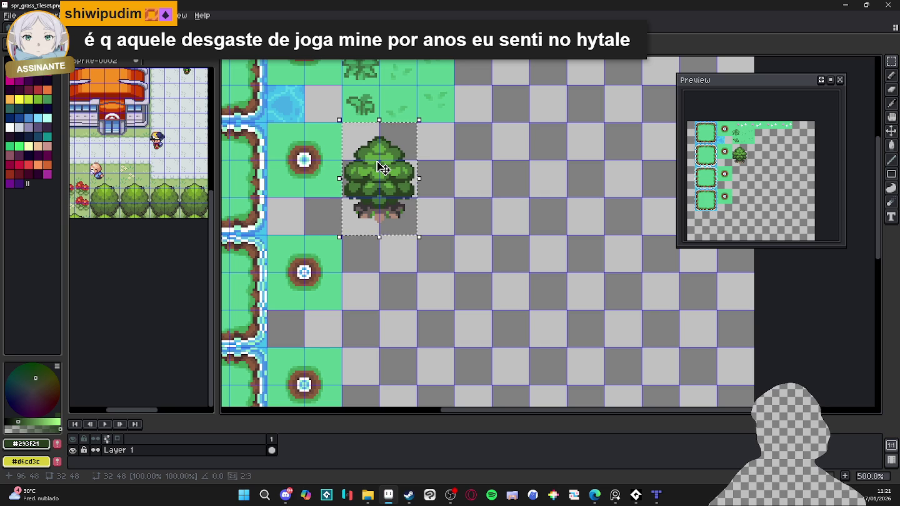
key(ctrl+d)
key(ctrl+s)
scroll(383, 168, down, 3)
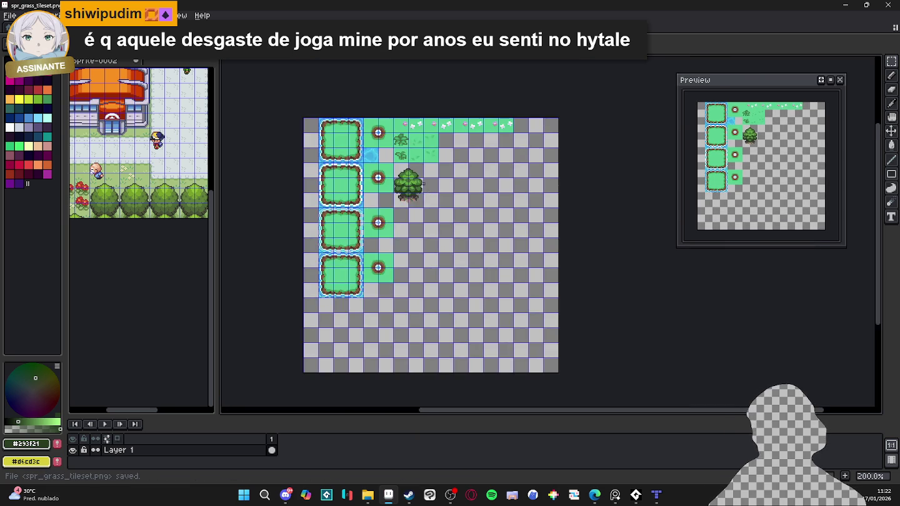
scroll(425, 186, up, 3)
key(ctrl+z)
scroll(457, 235, up, 1)
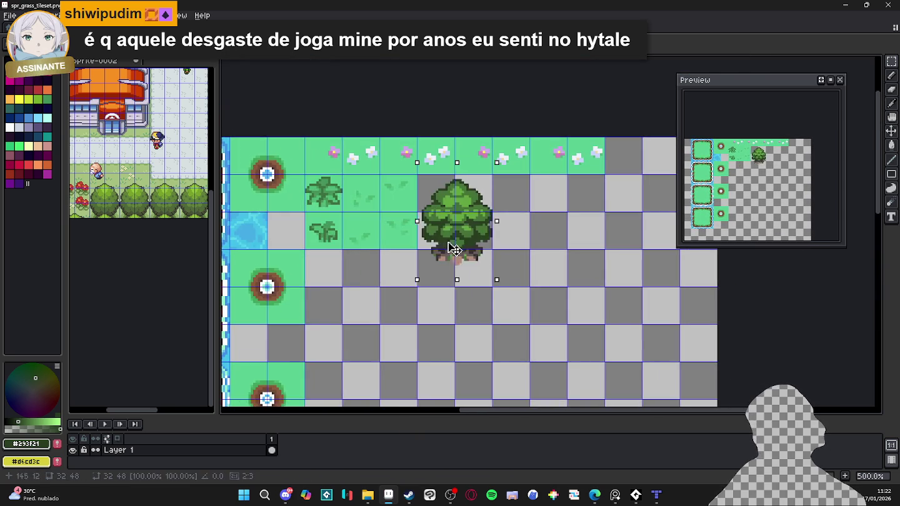
scroll(456, 236, up, 3)
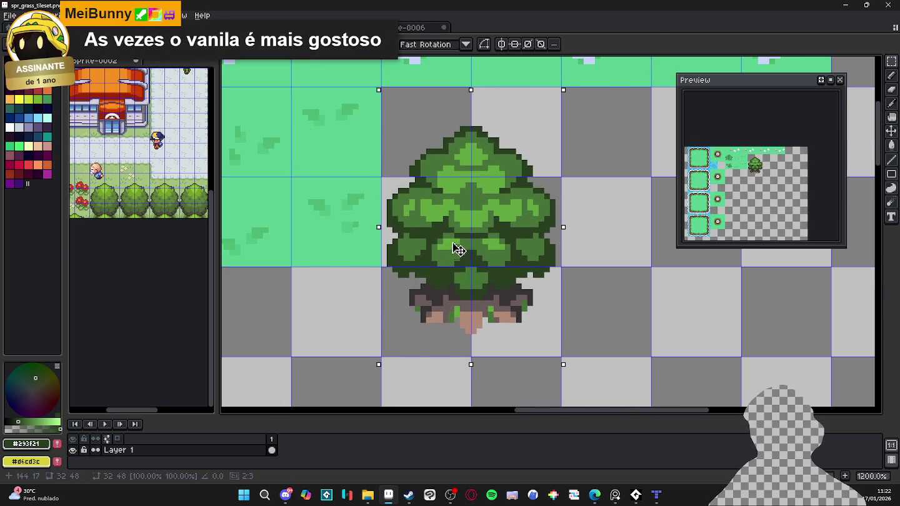
key(ctrl+z)
key(ctrl+s)
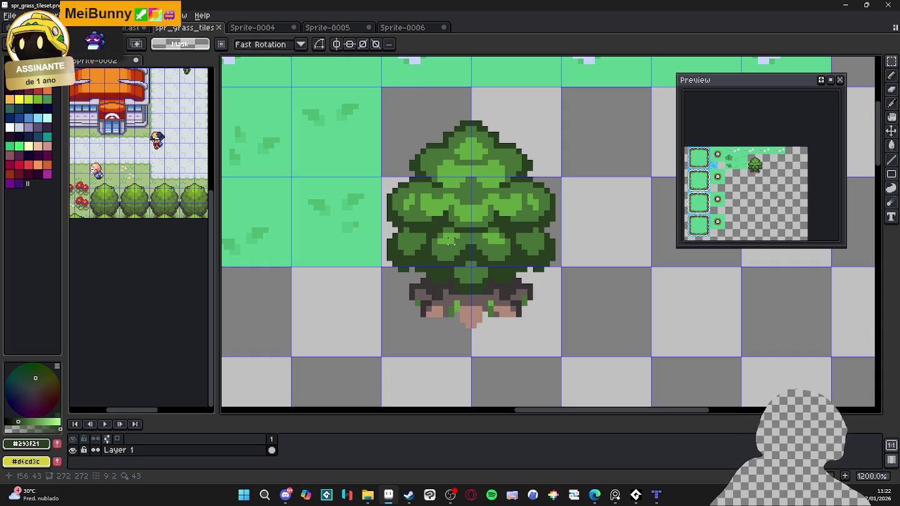
mouse_move(636, 495)
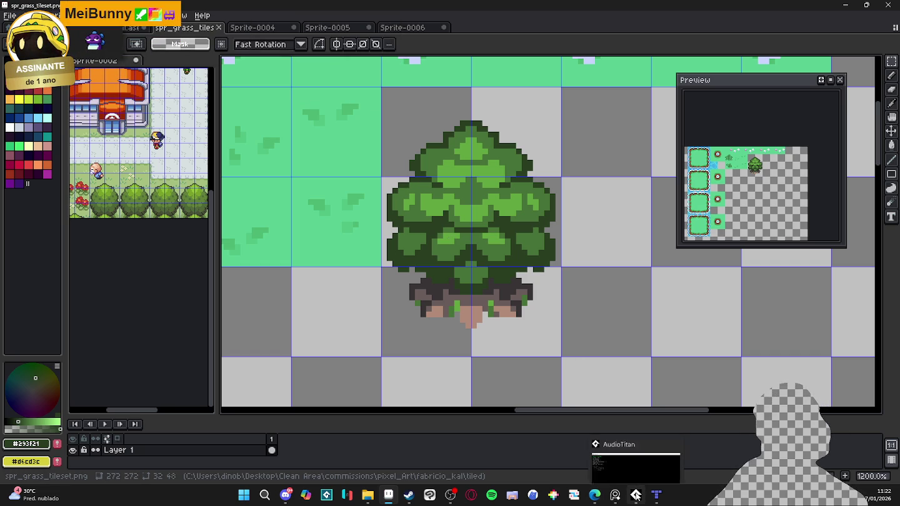
click(657, 495)
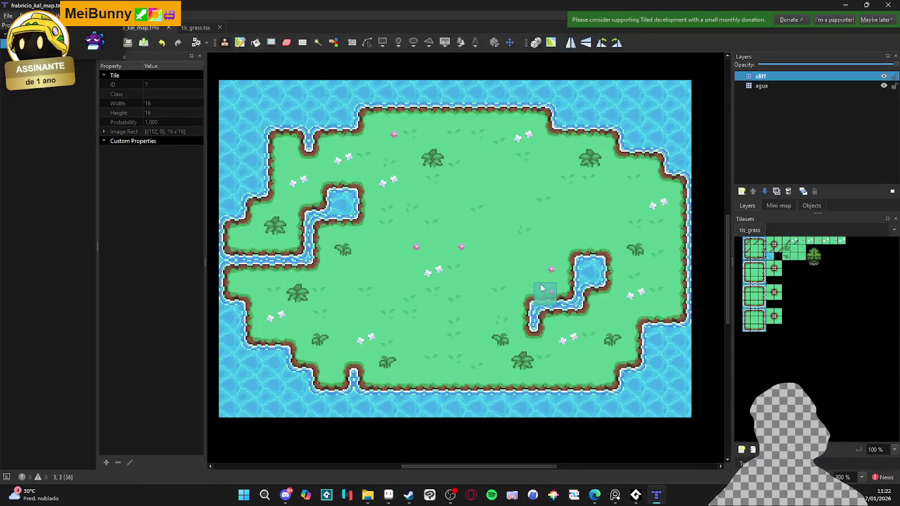
Step: Select the new tree tile and add a tile layer named 'tree'
click(814, 258)
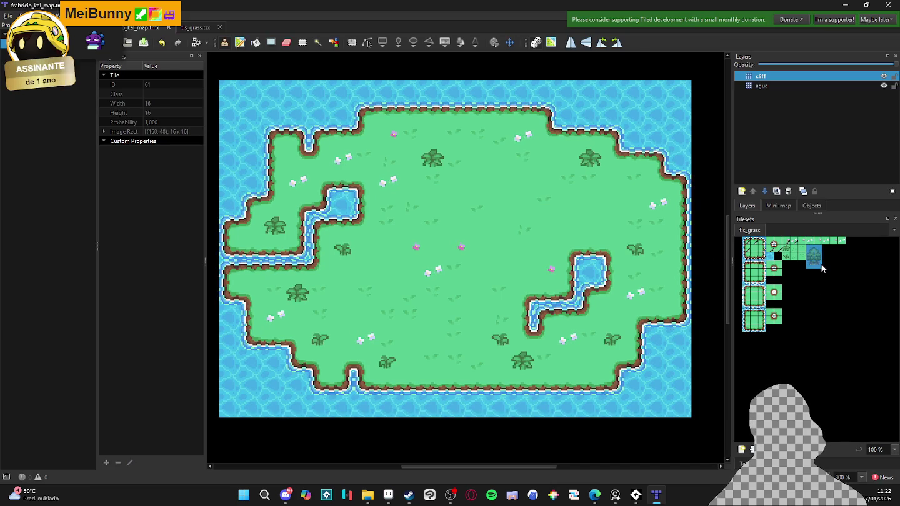
click(742, 192)
click(750, 202)
text(tree)
key(Return)
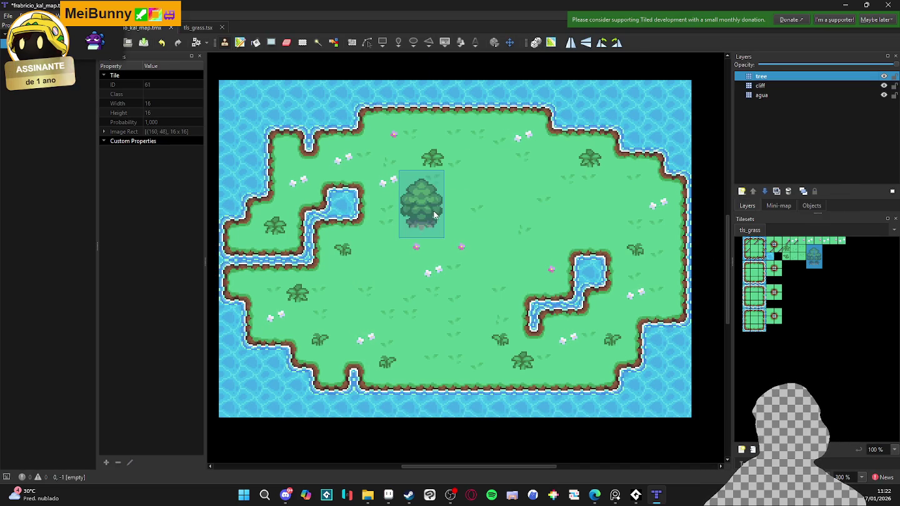
Step: Stamp trees on the island grass and beside the pond, dropping the top-shore one, then return to Aseprite
click(373, 237)
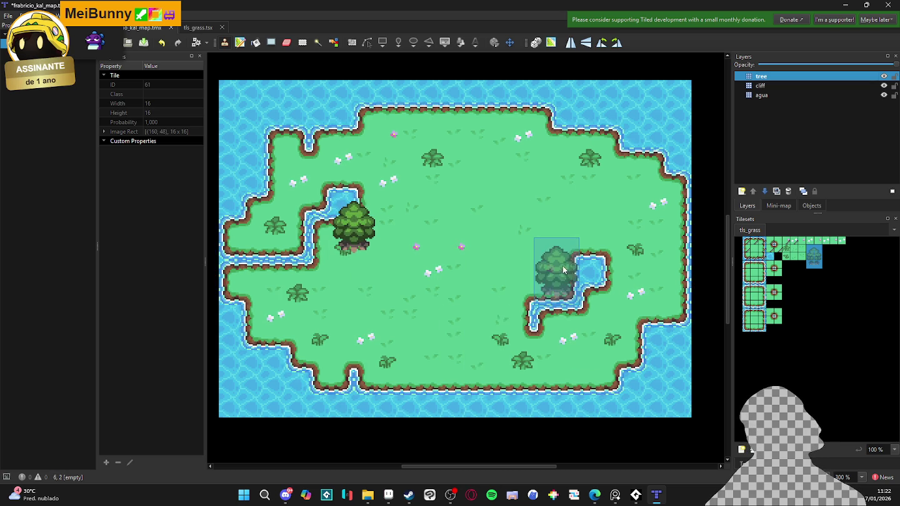
click(554, 258)
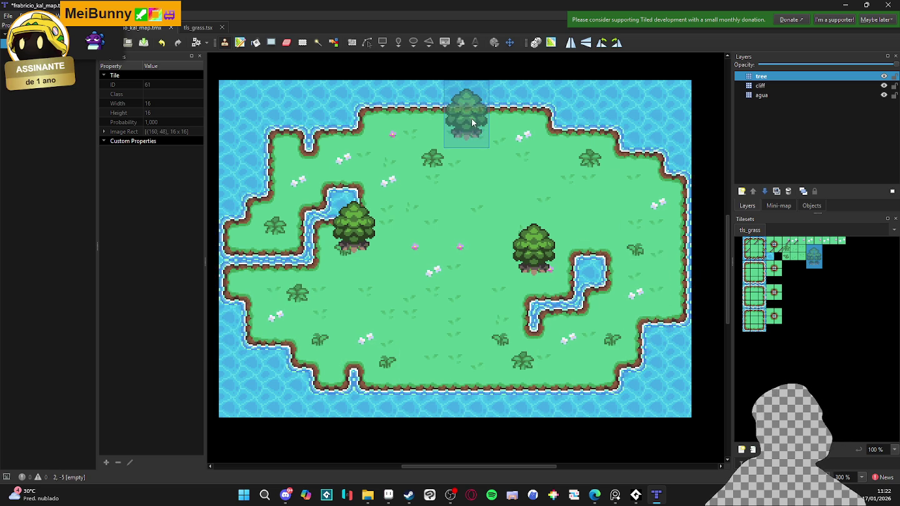
click(476, 119)
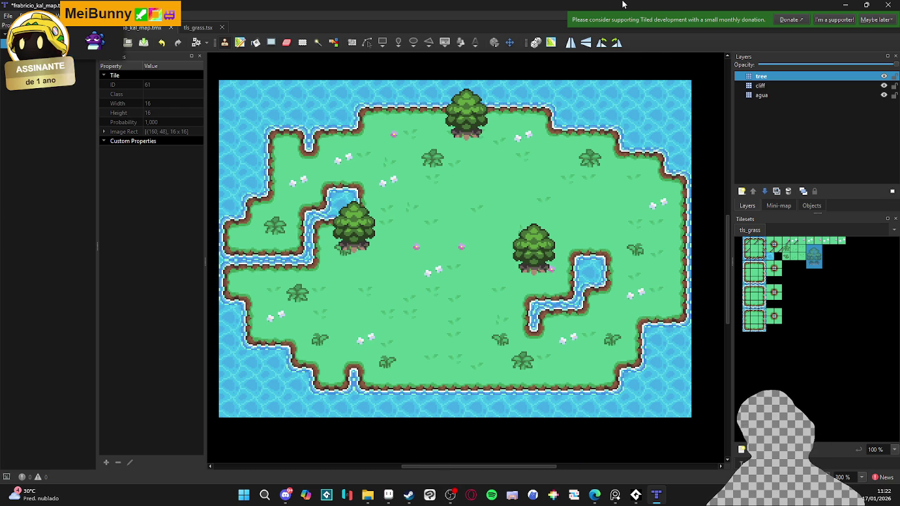
key(ctrl+z)
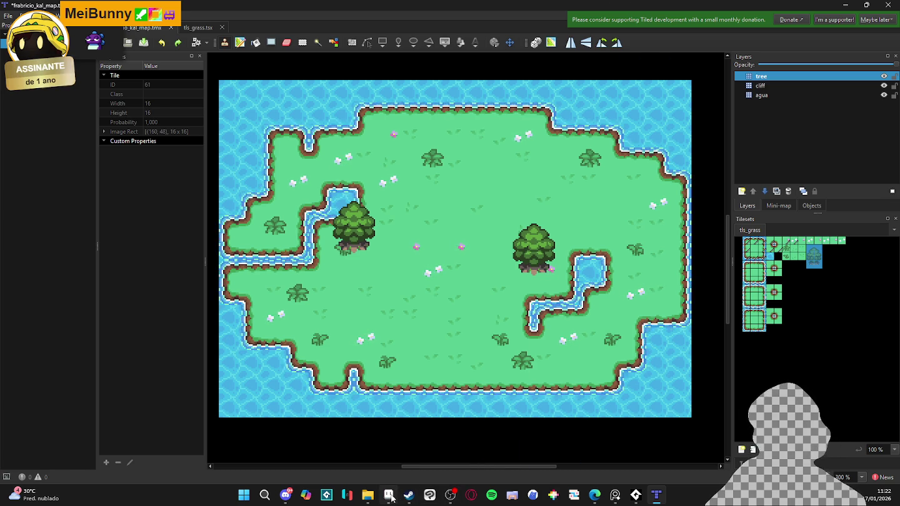
click(390, 496)
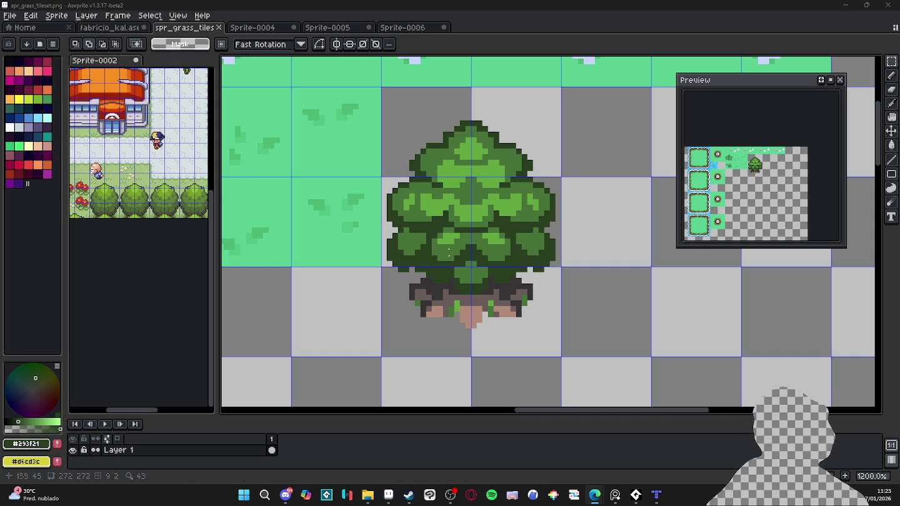
scroll(457, 212, down, 2)
key(m)
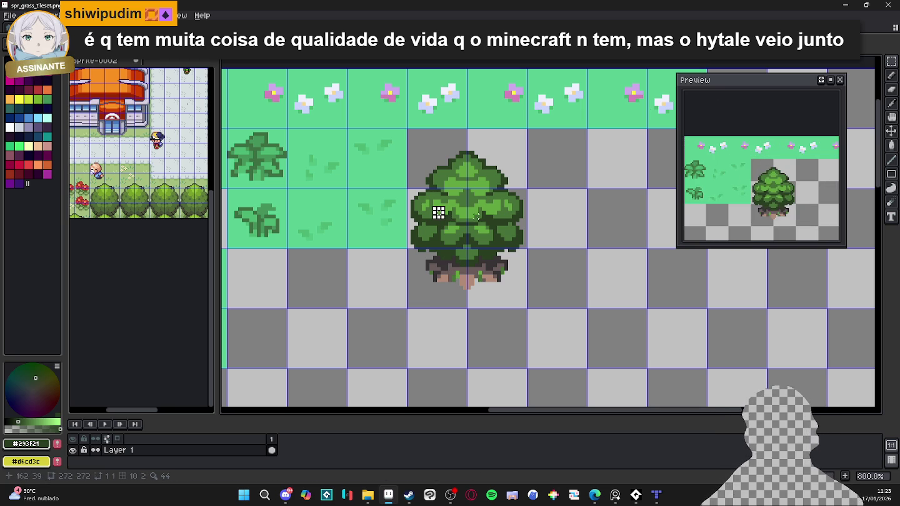
key(ctrl+alt+c)
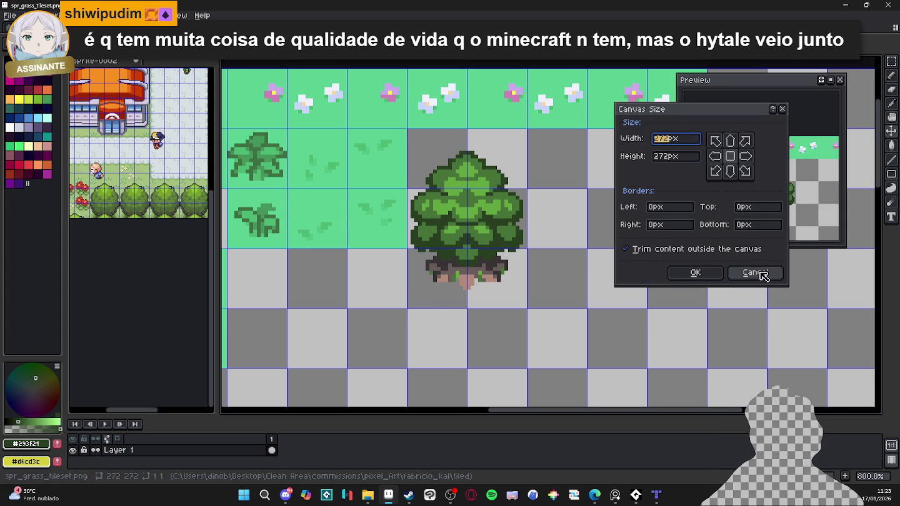
click(756, 272)
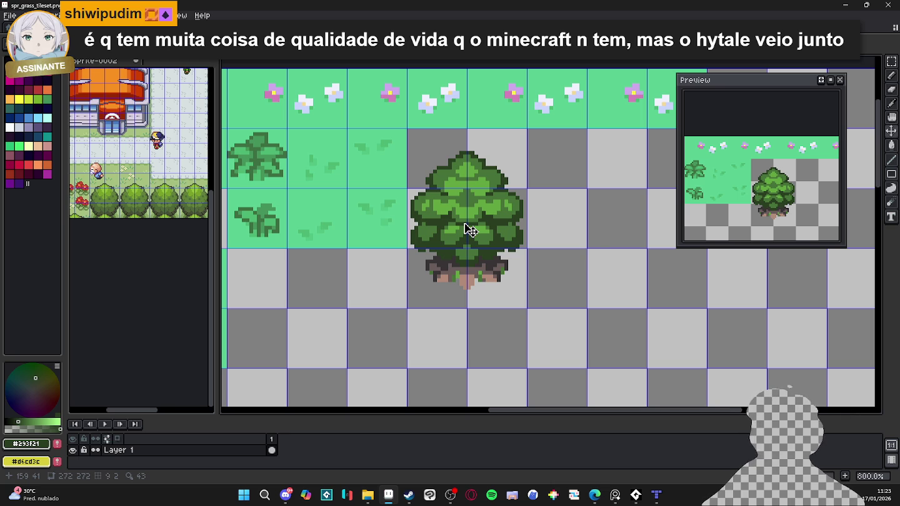
scroll(471, 230, down, 1)
scroll(469, 229, down, 1)
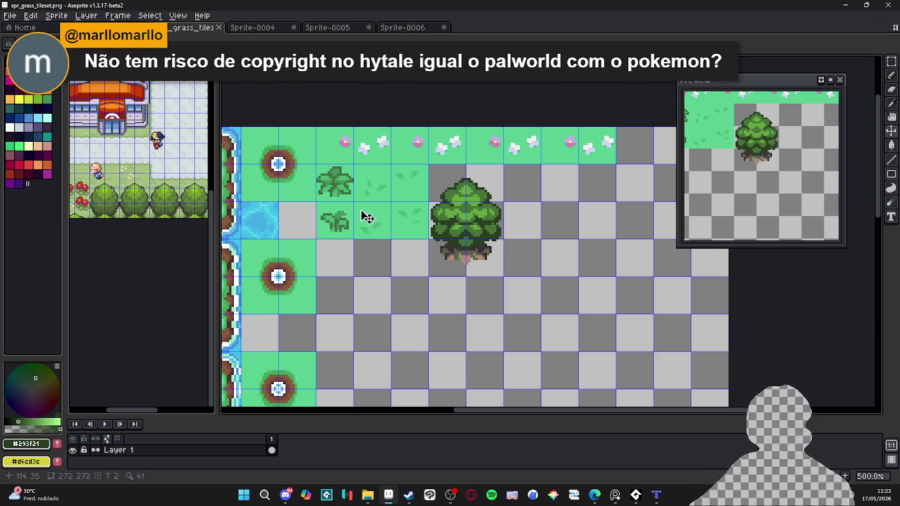
scroll(364, 212, up, 4)
scroll(580, 179, up, 1)
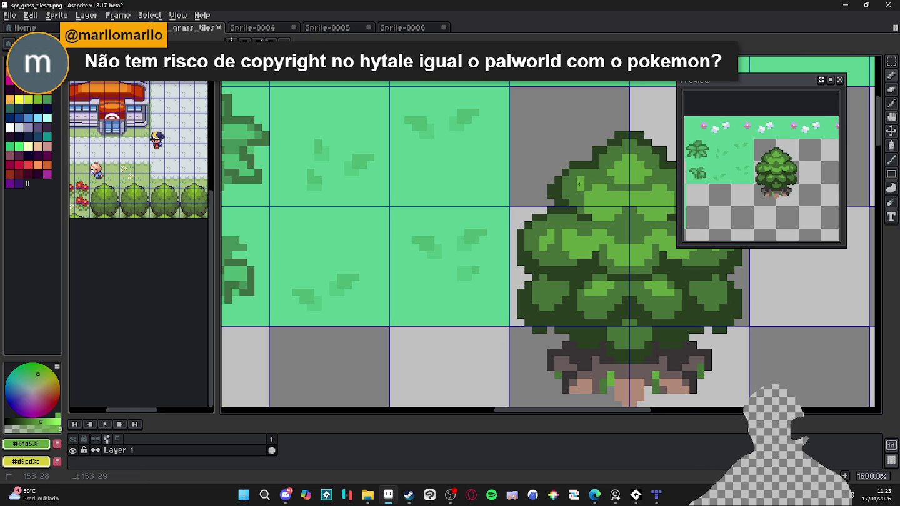
scroll(573, 194, right, 2)
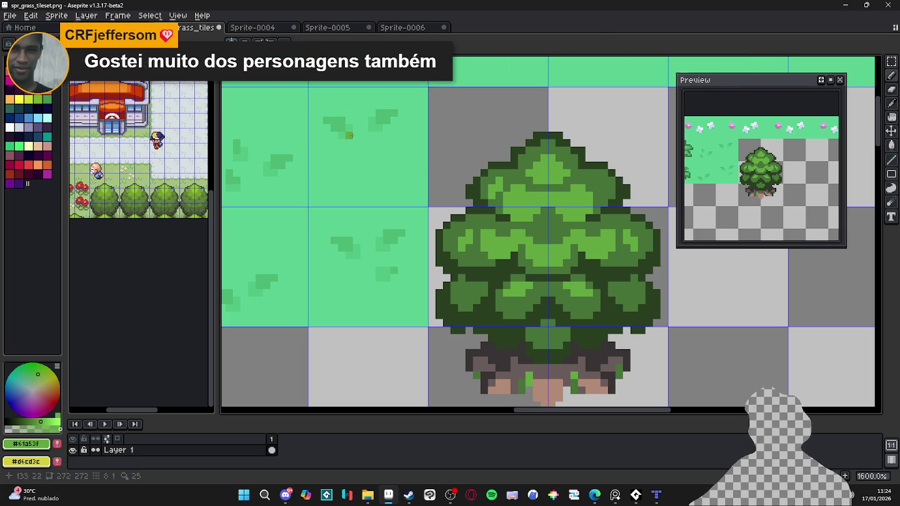
key(3)
key(ctrl+z)
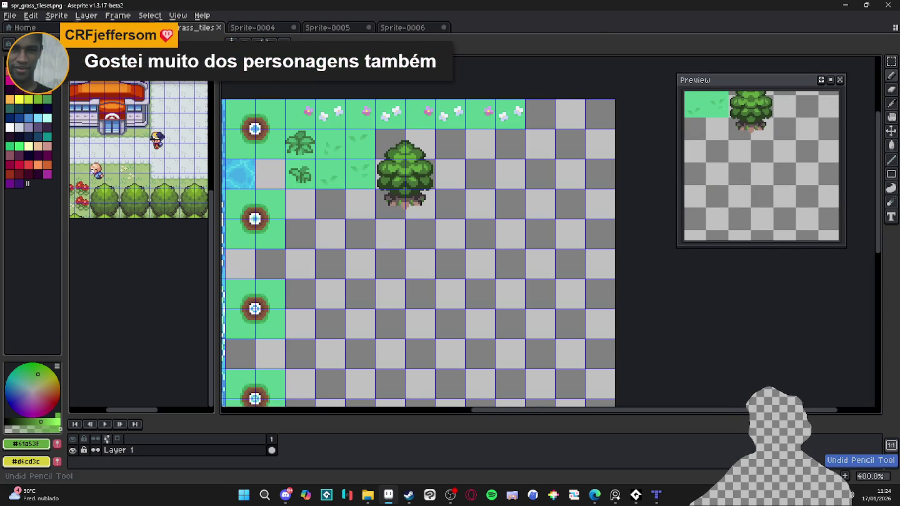
Step: Repaint leaf shading on the fabricio_kal tree canopy, marquee the tree, and save
key(ctrl+Tab)
scroll(427, 251, up, 2)
scroll(394, 232, up, 3)
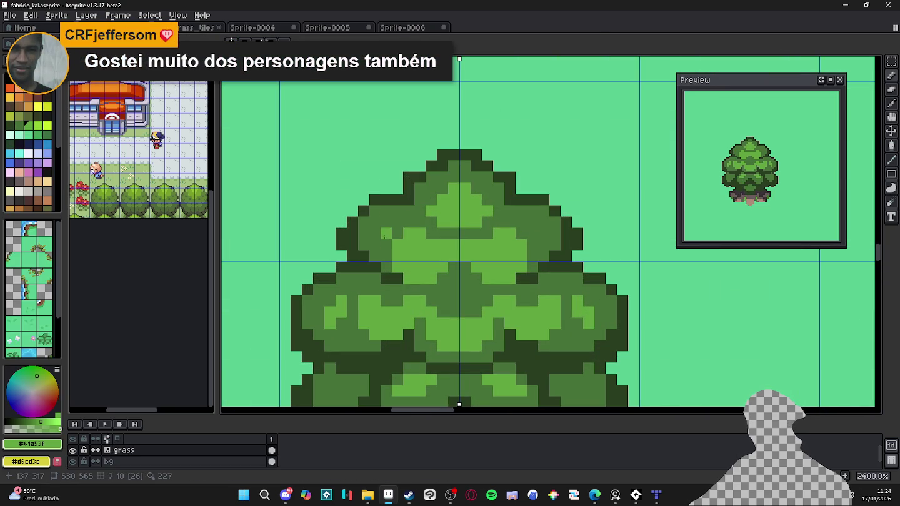
click(383, 229)
drag(383, 229, 380, 233)
scroll(378, 242, down, 5)
scroll(411, 275, down, 1)
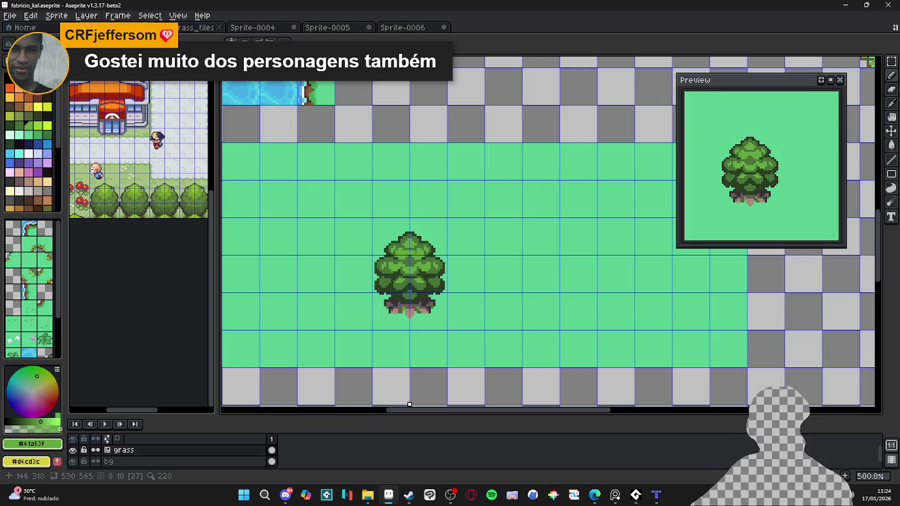
key(m)
drag(370, 215, 450, 332)
key(ctrl+s)
Step: In spr_grass_tileset, move the tree tile slightly down and left and save
click(335, 29)
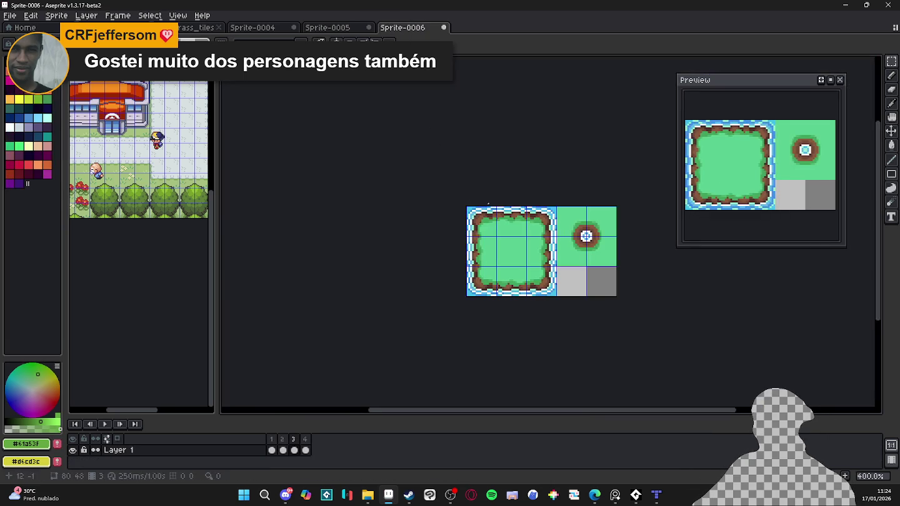
click(251, 28)
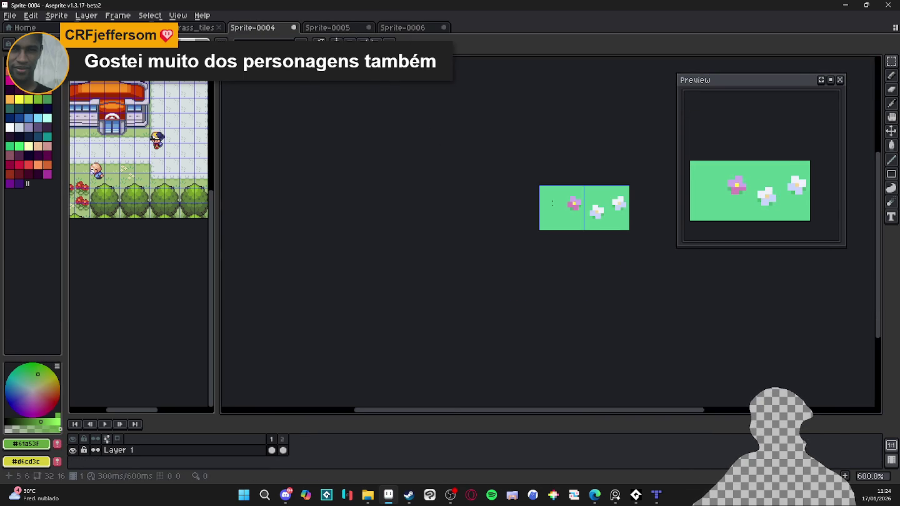
click(195, 28)
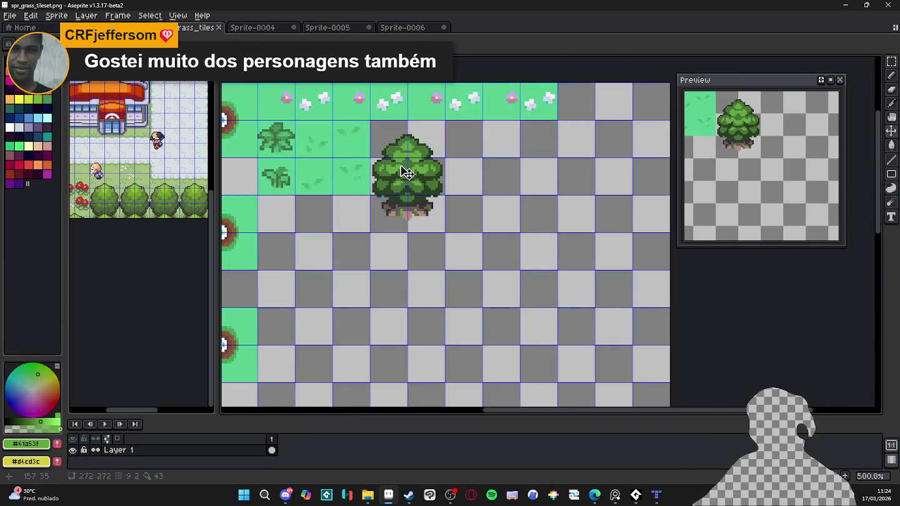
drag(393, 171, 363, 230)
scroll(363, 230, up, 3)
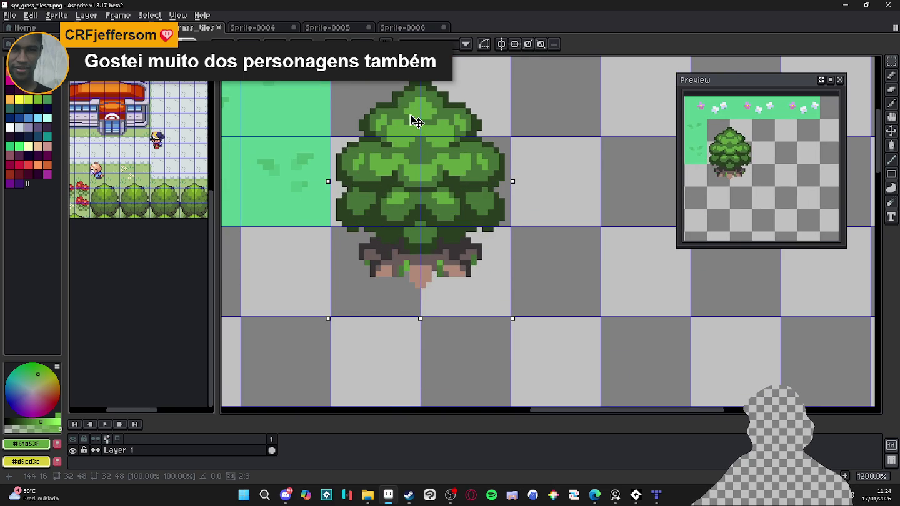
key(ctrl+s)
scroll(425, 154, down, 5)
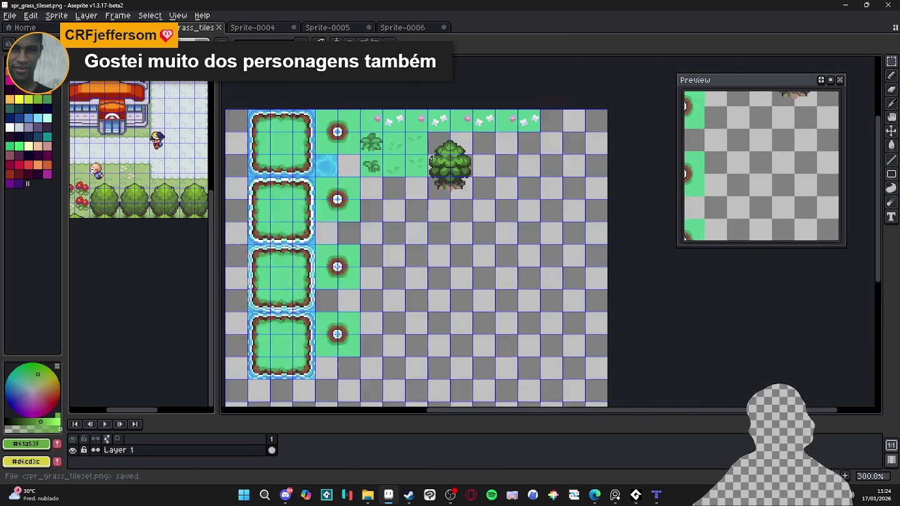
scroll(432, 160, up, 1)
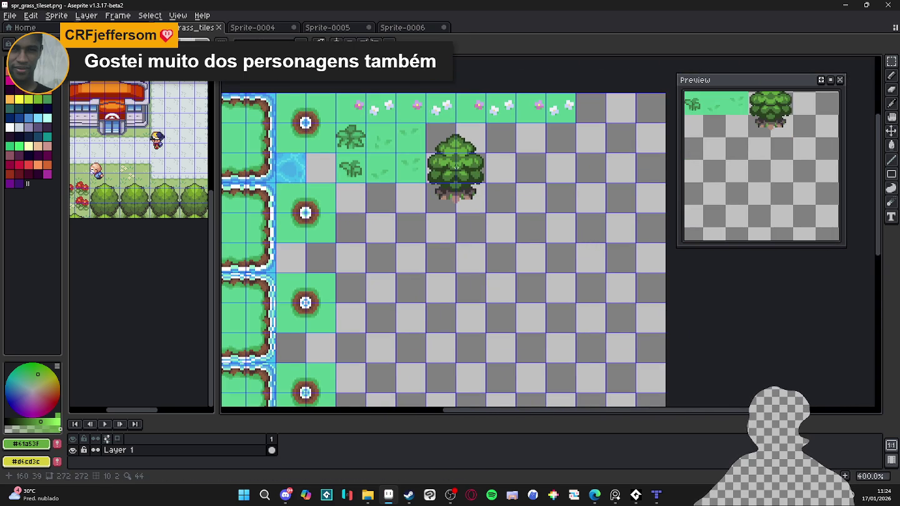
Step: Check the map in Tiled, then return to fabricio_kal and pick a dark green from the tree
key(alt+Tab)
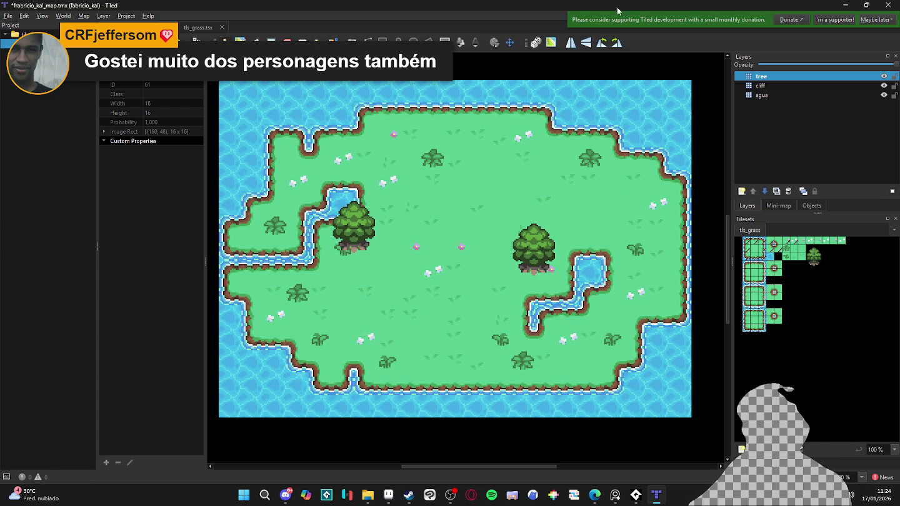
key(alt+Tab)
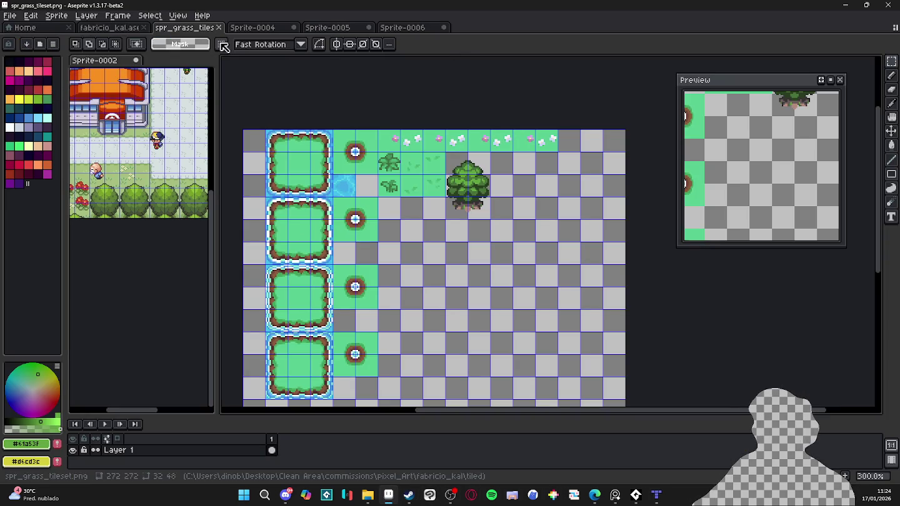
click(127, 30)
scroll(425, 315, up, 4)
alt+click(416, 305)
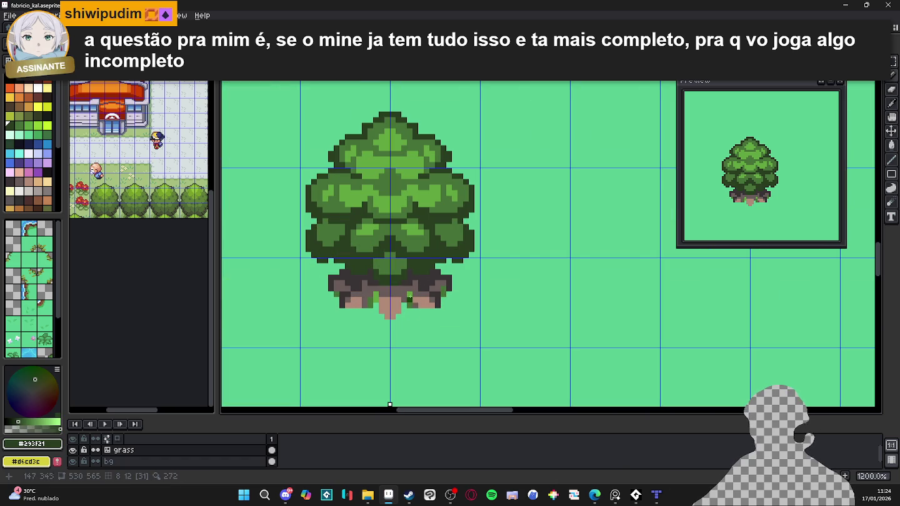
Step: Pick a mid green for the grass and bring the tree base into view
alt+click(395, 279)
scroll(393, 275, down, 4)
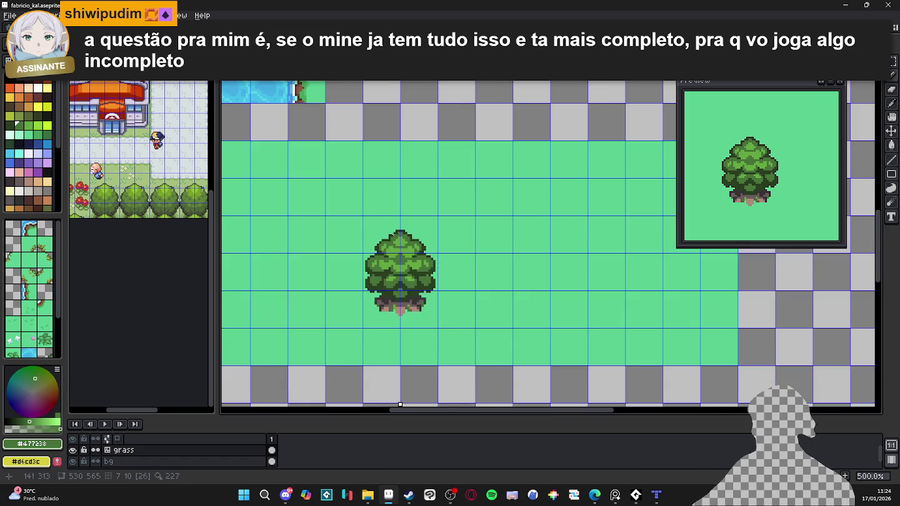
scroll(393, 275, down, 1)
drag(360, 129, 407, 257)
scroll(408, 256, up, 3)
scroll(408, 257, up, 2)
scroll(407, 257, down, 5)
scroll(408, 257, up, 3)
scroll(408, 257, up, 3)
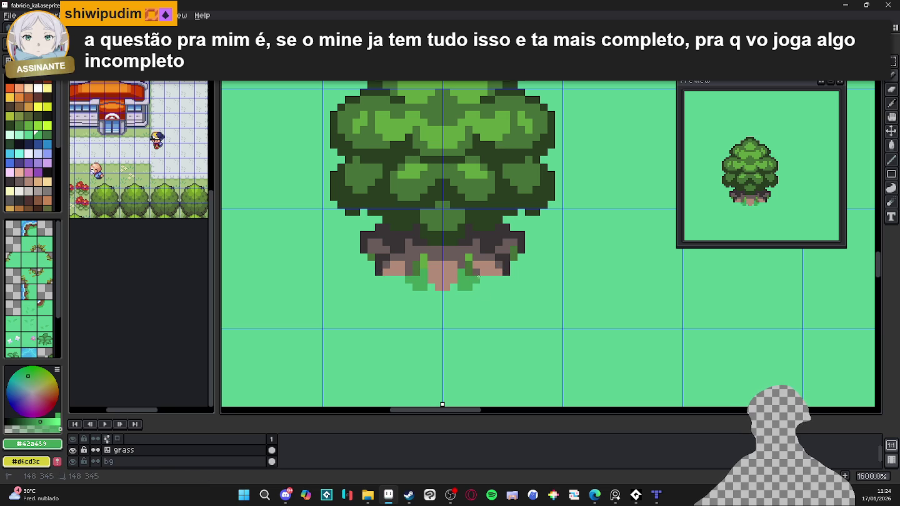
Step: Paint grass pixels and tufts on both sides of the tree base and along its bottom-left
click(492, 287)
click(514, 273)
mouse_move(518, 270)
mouse_down()
mouse_move(522, 259)
mouse_move(602, 248)
mouse_up()
click(442, 278)
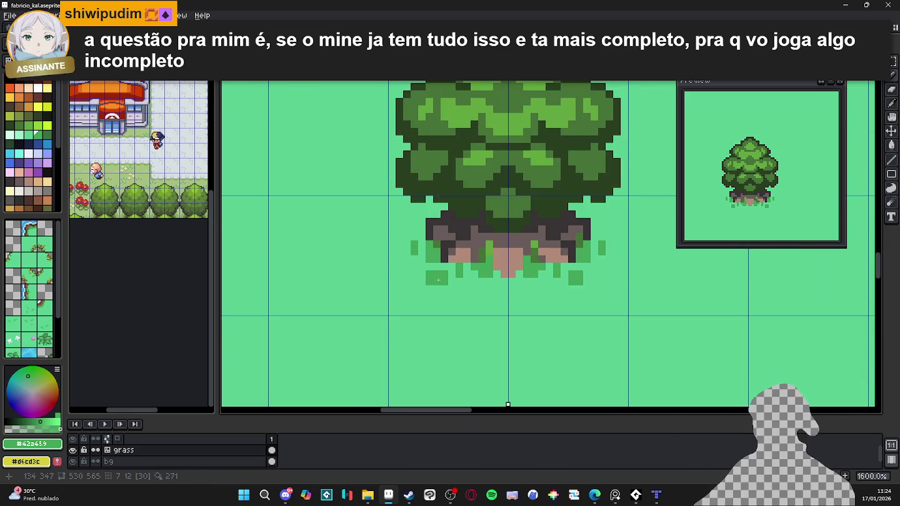
click(423, 267)
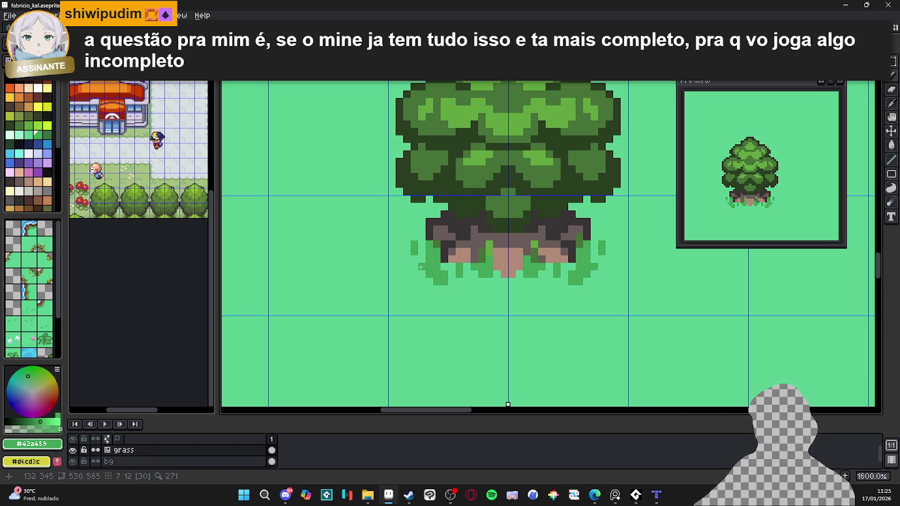
click(456, 281)
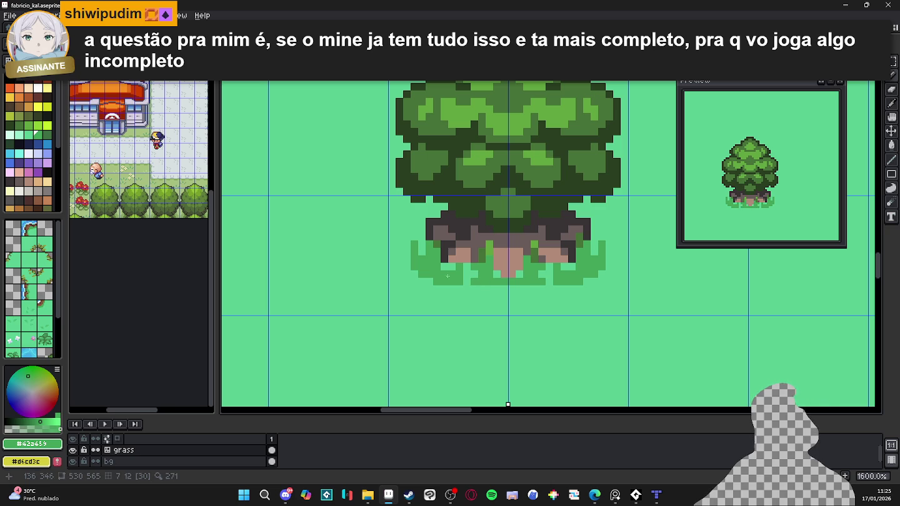
mouse_move(448, 288)
mouse_down()
mouse_move(428, 287)
mouse_move(399, 259)
mouse_up()
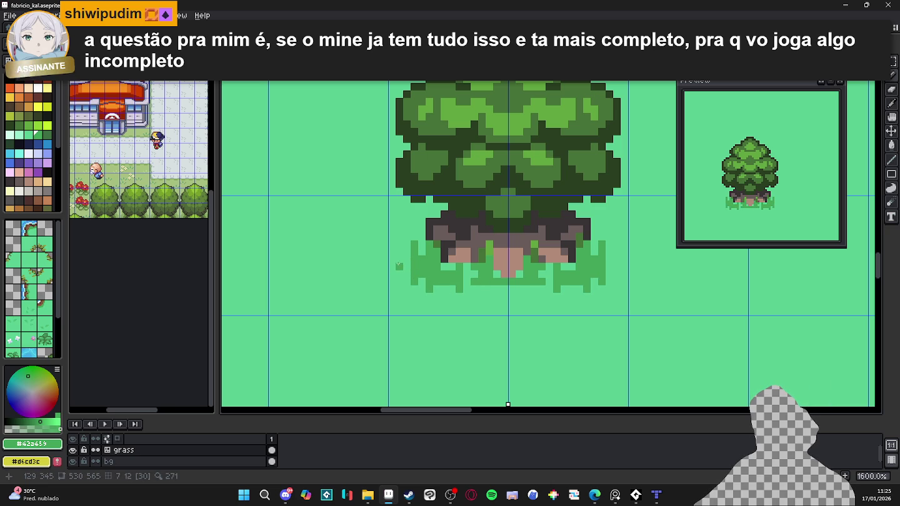
scroll(399, 260, down, 2)
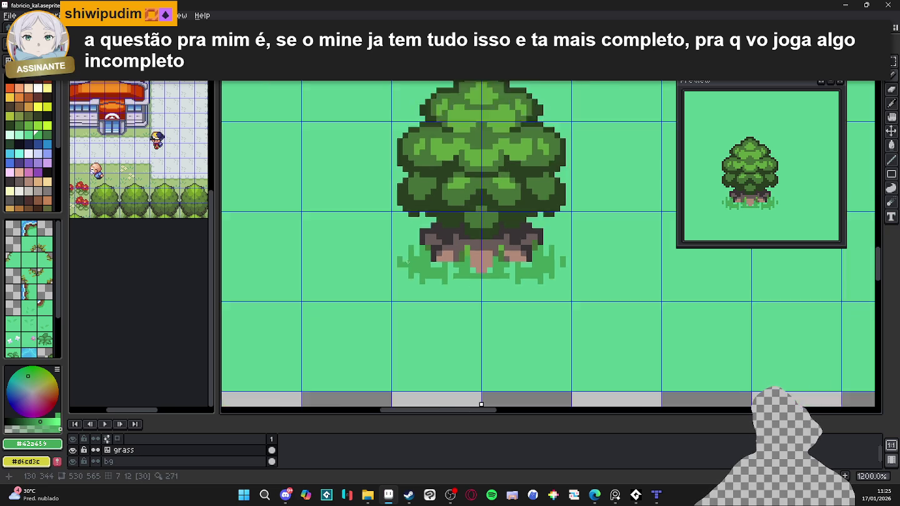
Step: Save the edited map sprite and bring up the Sprite-0004 tileset document
scroll(399, 258, down, 2)
key(ctrl+s)
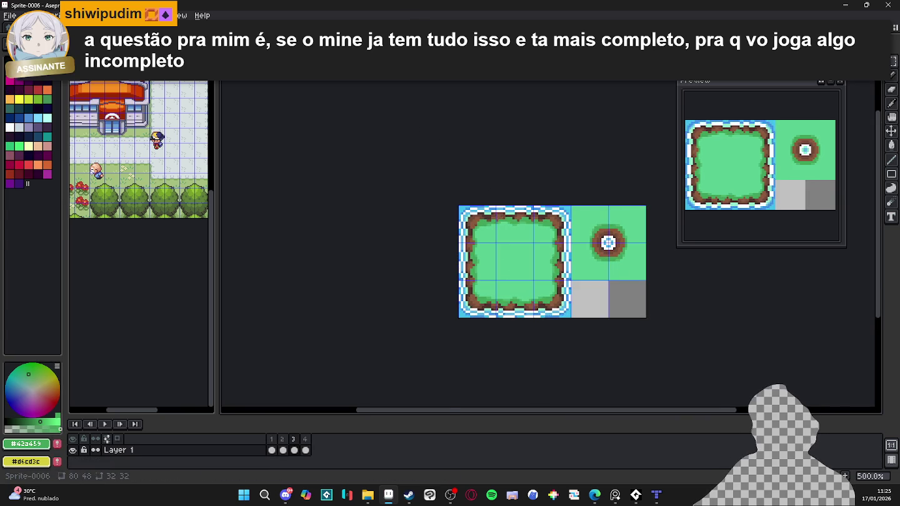
key(ctrl+shift+Tab)
key(ctrl+shift+Tab)
key(ctrl+shift+Tab)
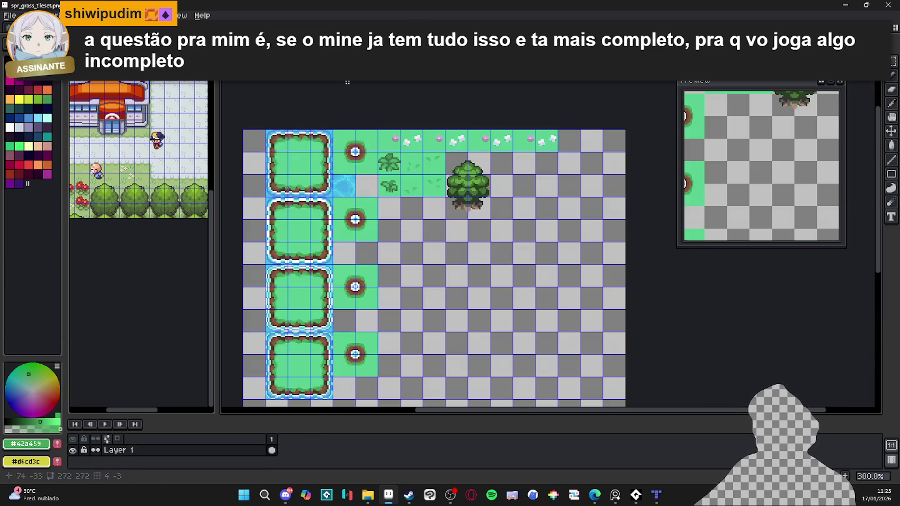
scroll(433, 157, up, 1)
scroll(433, 158, up, 1)
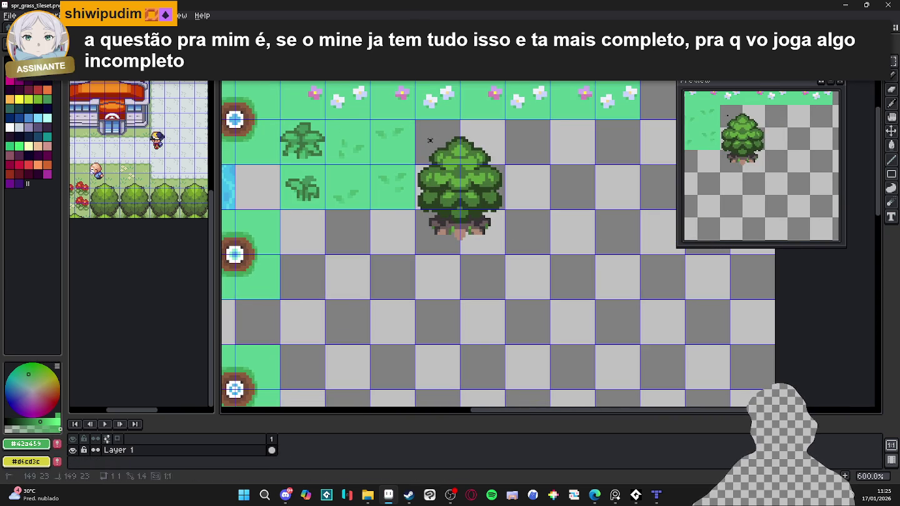
Step: Cut the tree tile block and paste it about one tile further right and up
drag(416, 121, 505, 255)
key(ctrl+x)
scroll(395, 77, up, 3)
key(ctrl+v)
drag(461, 357, 551, 297)
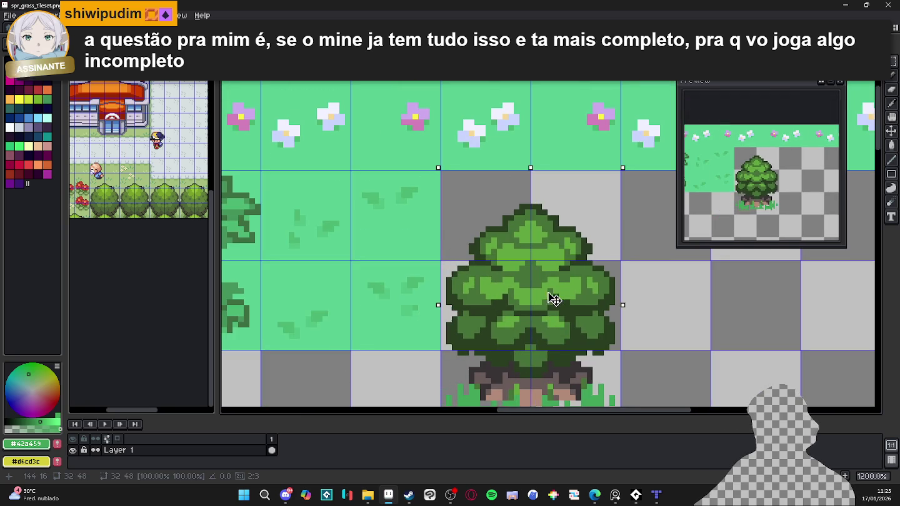
scroll(551, 298, down, 1)
click(656, 494)
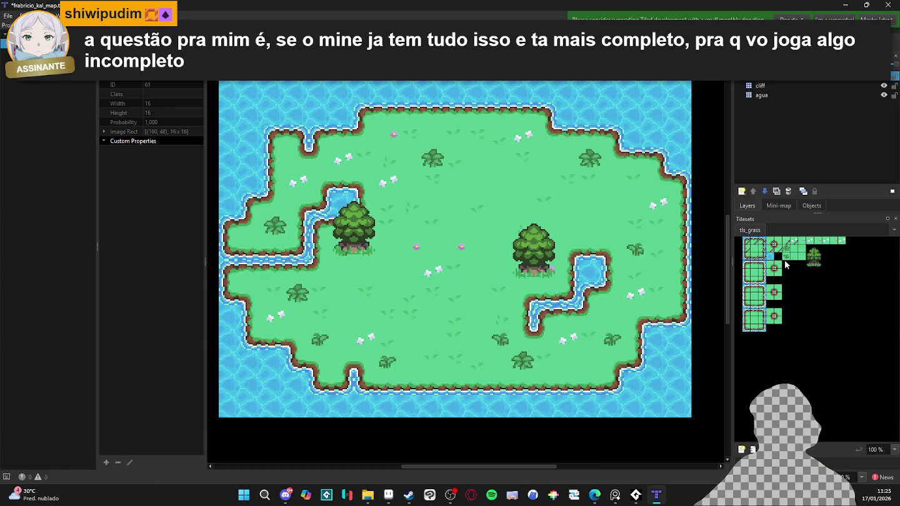
Step: Paint the agua, cliff and tree layers with tls_grass tiles to form the island with two trees
click(850, 327)
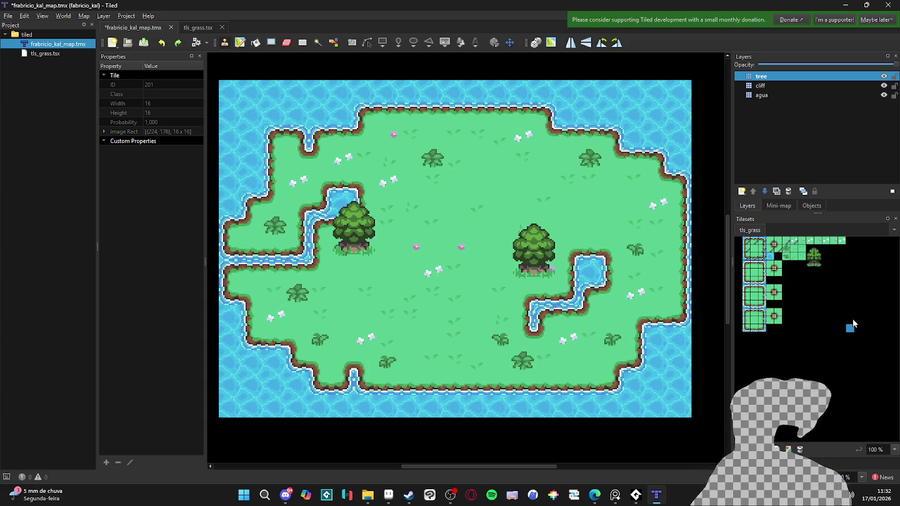
click(389, 495)
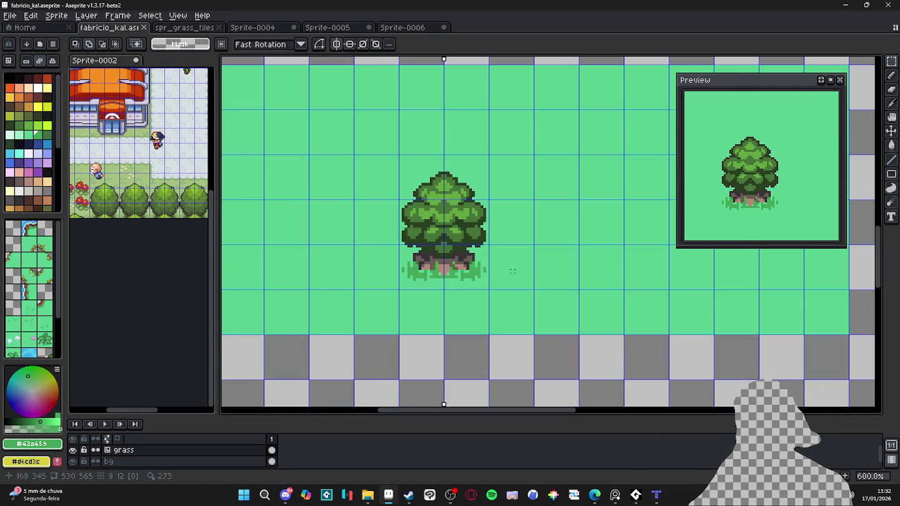
Step: With a 1px Pencil, paint canvas green over the stray grass pixels right of the trunk
scroll(478, 289, up, 2)
scroll(479, 289, up, 1)
key(b)
scroll(484, 279, up, 1)
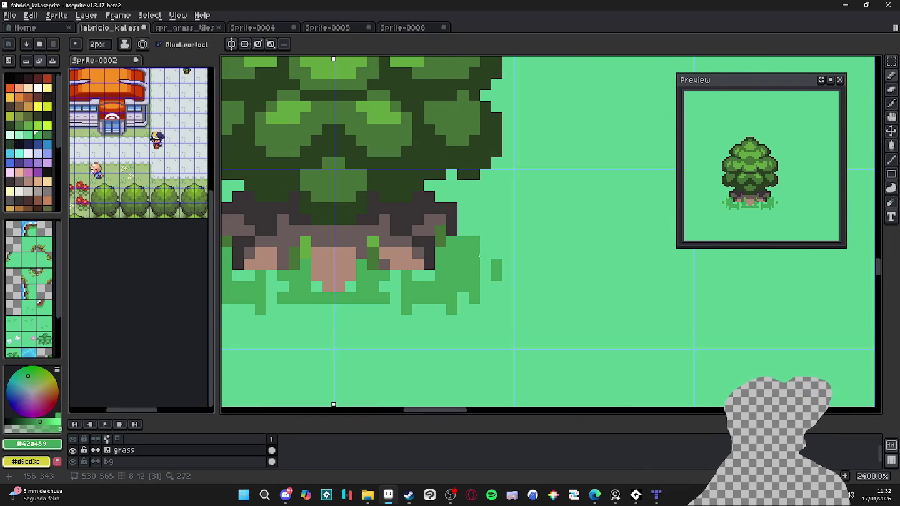
key(minus)
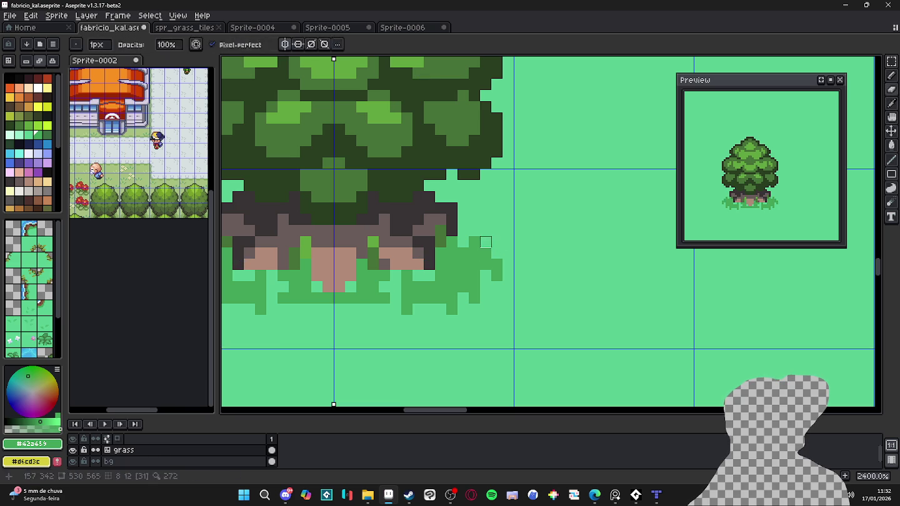
alt+click(487, 236)
drag(498, 275, 474, 297)
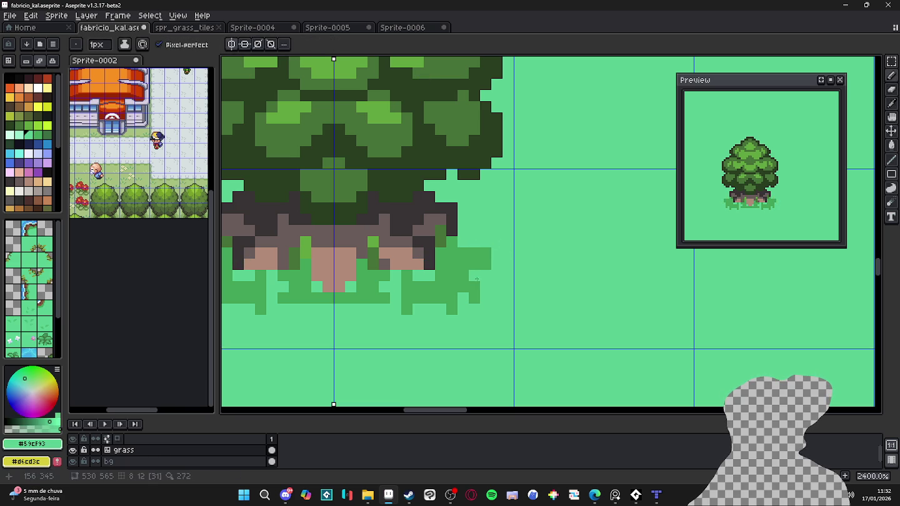
Step: Repaint the grass tufts left of the trunk, alternating sampled canvas green and grass green
alt+click(476, 268)
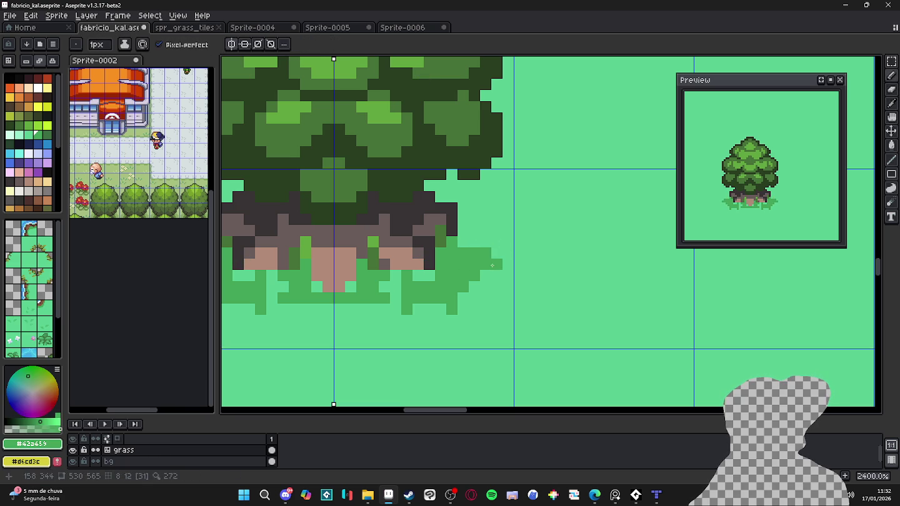
alt+click(474, 251)
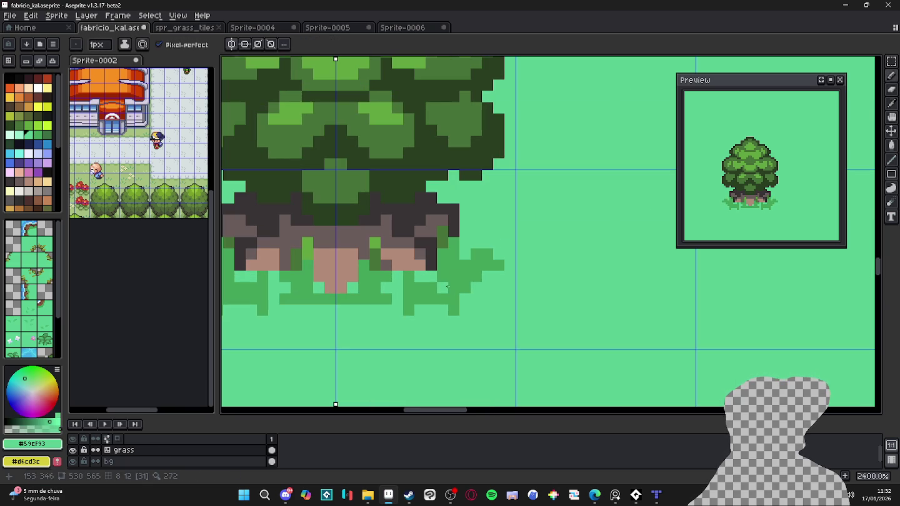
alt+click(436, 294)
key(ctrl)
alt+click(441, 301)
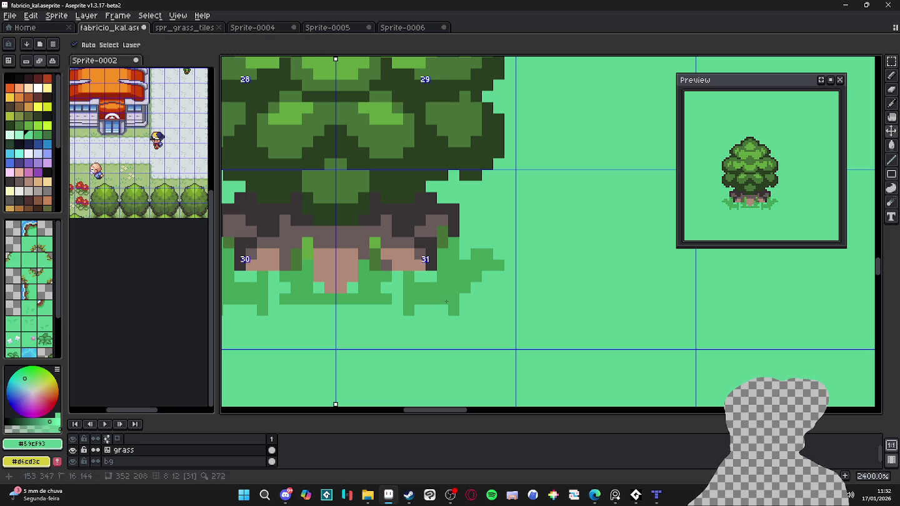
alt+click(430, 302)
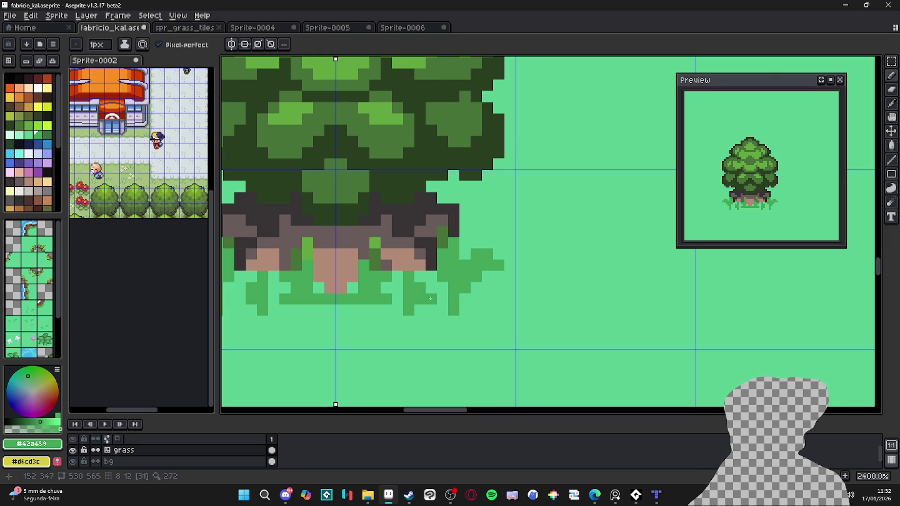
scroll(430, 301, down, 3)
scroll(425, 297, up, 1)
scroll(424, 294, up, 2)
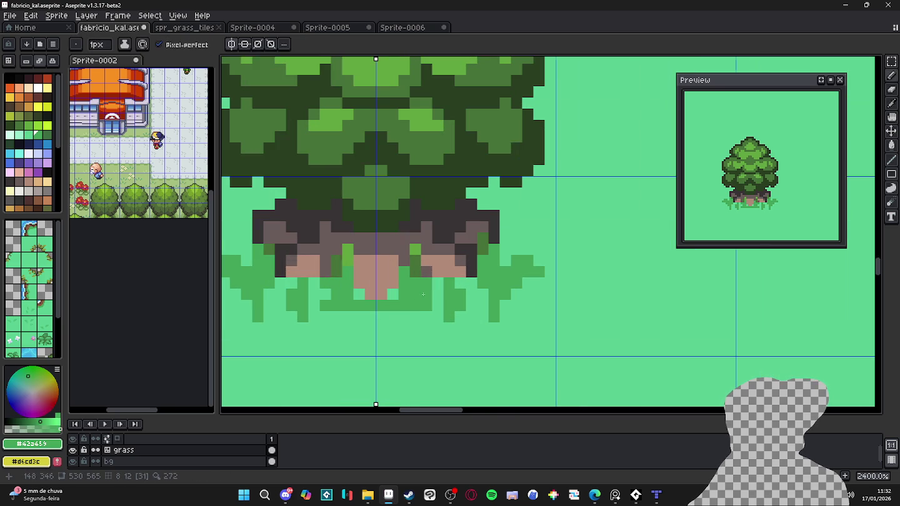
alt+click(407, 302)
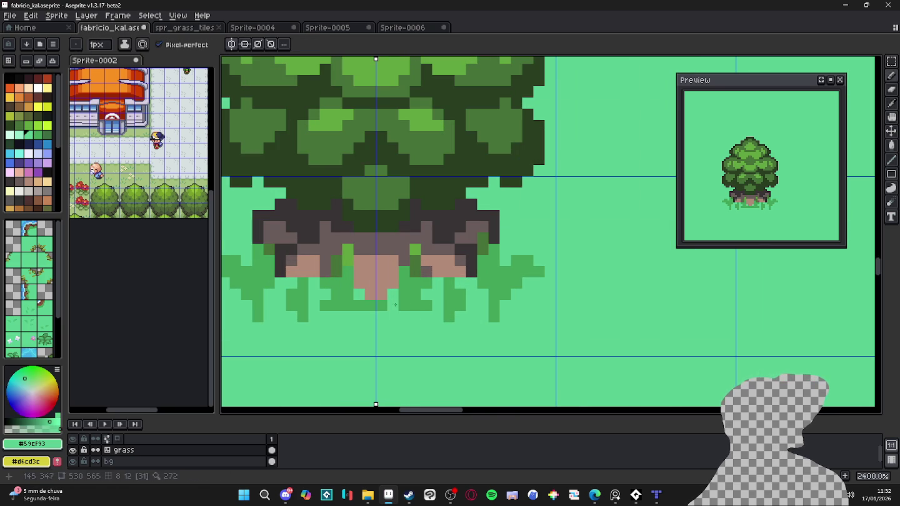
alt+click(424, 294)
scroll(431, 305, down, 2)
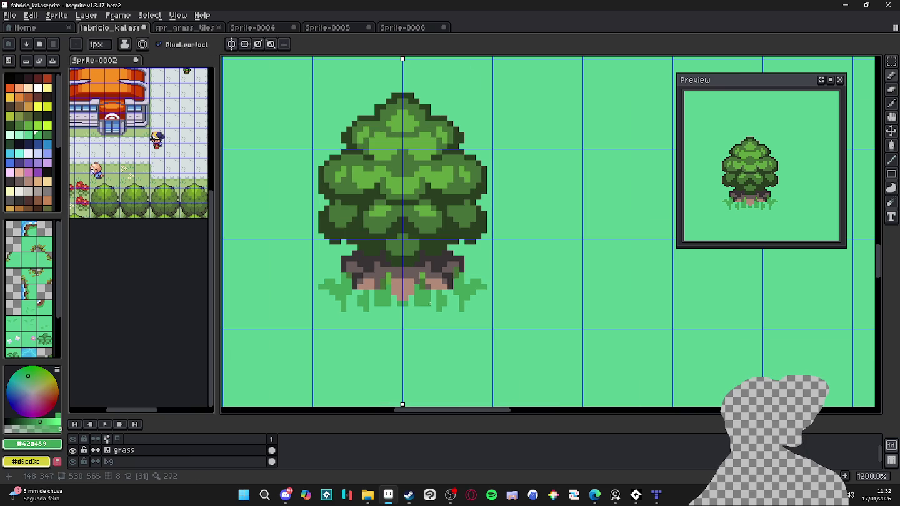
scroll(440, 320, up, 1)
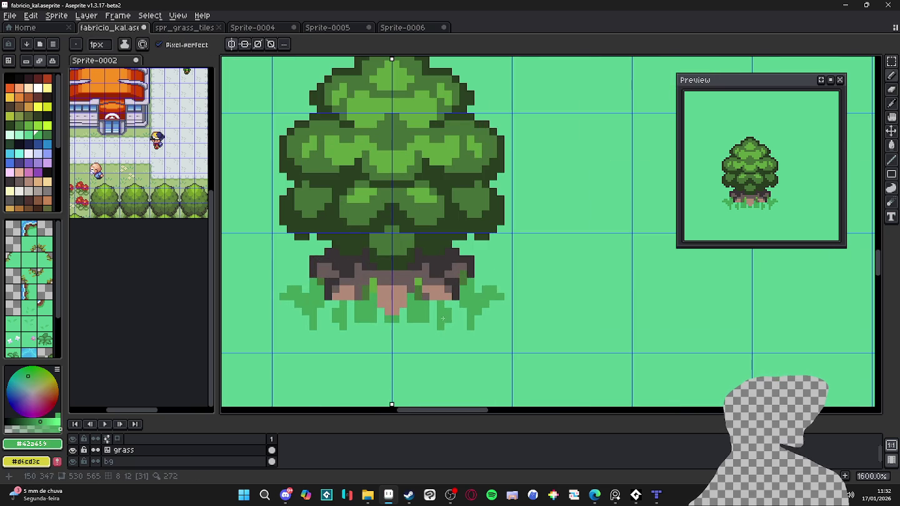
scroll(442, 319, up, 1)
scroll(485, 280, up, 1)
Step: Add a small grass block right of the trunk and touch up the tuft pixels
click(484, 279)
key(minus)
scroll(485, 260, down, 4)
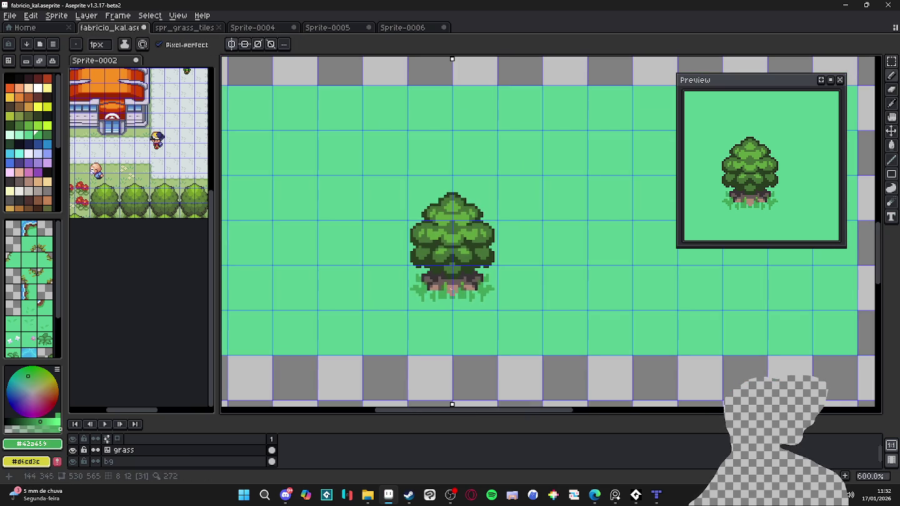
scroll(411, 295, up, 3)
scroll(487, 301, up, 1)
alt+click(487, 301)
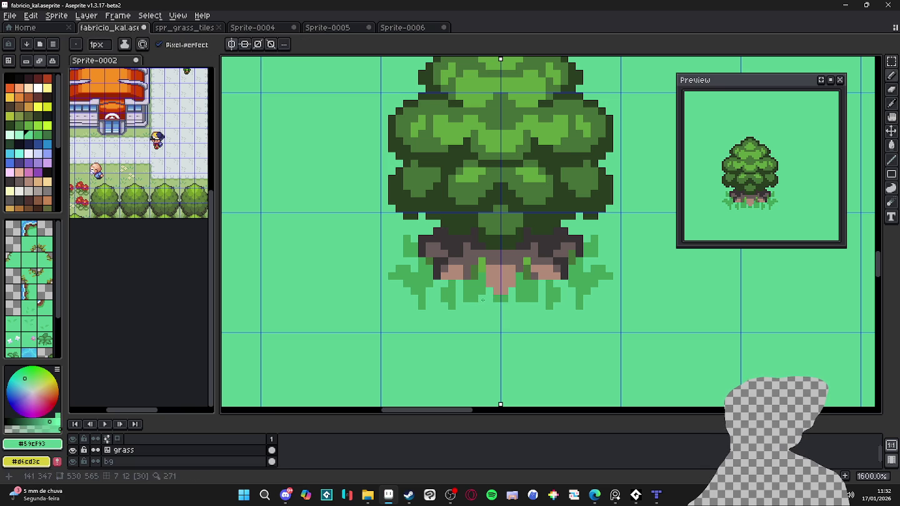
alt+click(487, 292)
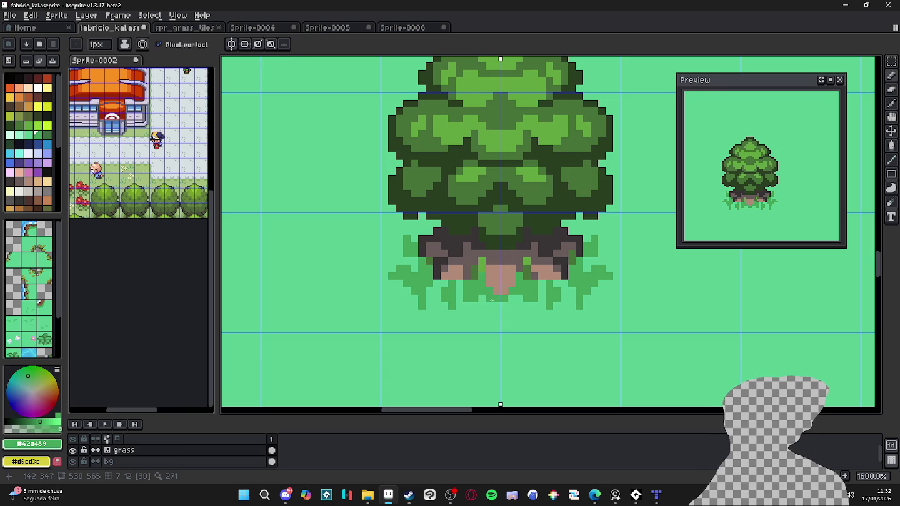
scroll(469, 296, left, 1)
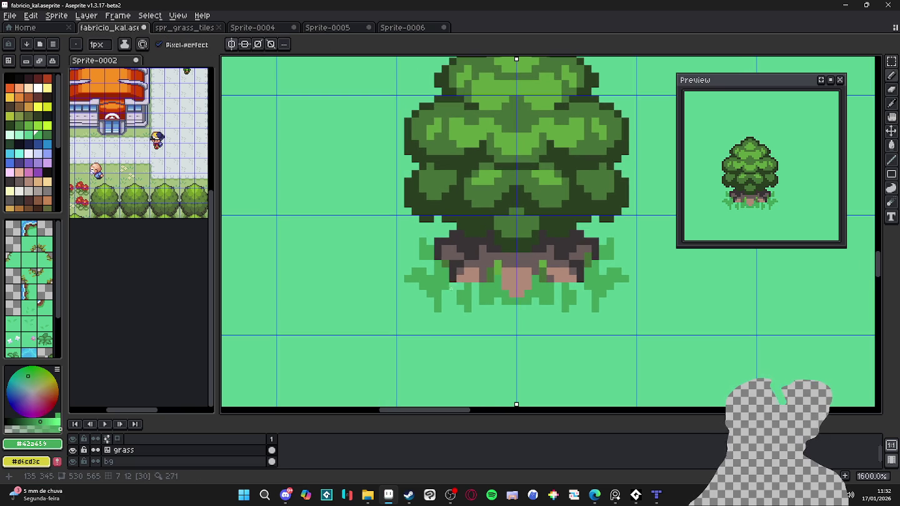
scroll(458, 295, down, 2)
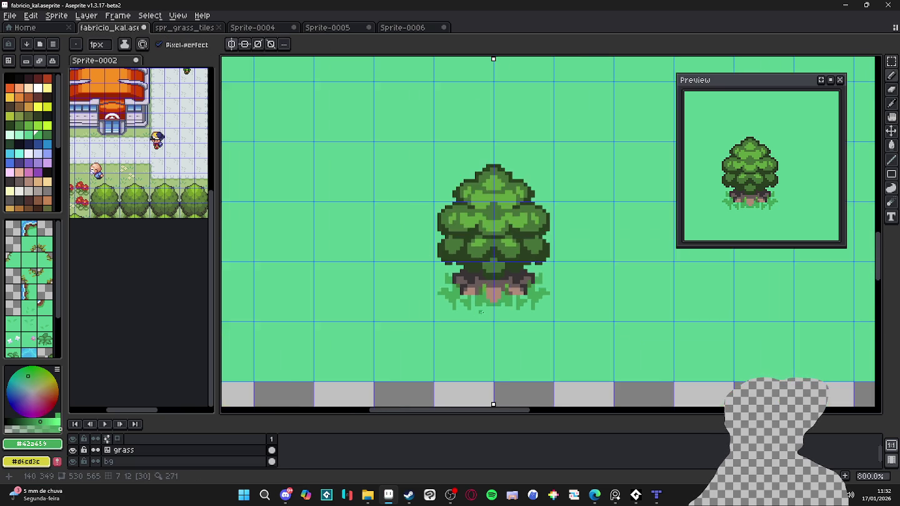
scroll(494, 319, down, 2)
Step: Copy the retouched tree sprite with a rectangular selection
key(m)
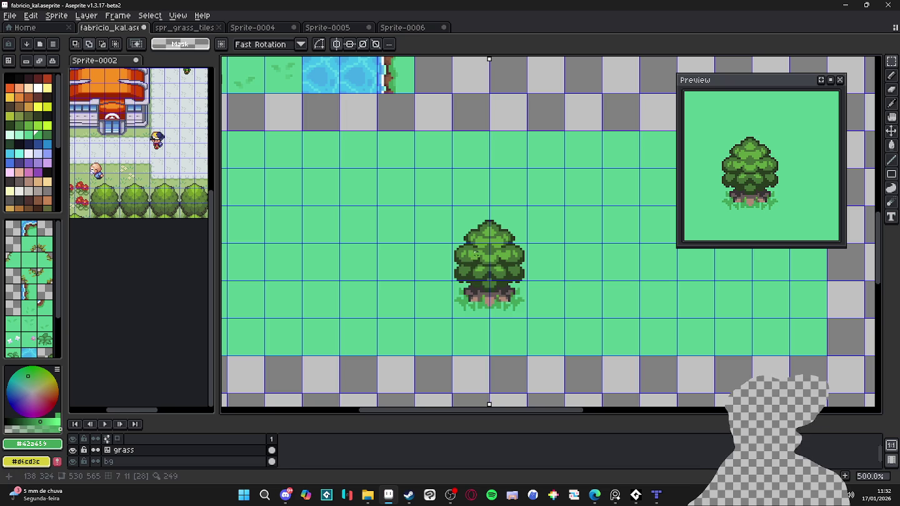
drag(469, 266, 509, 278)
key(ctrl+c)
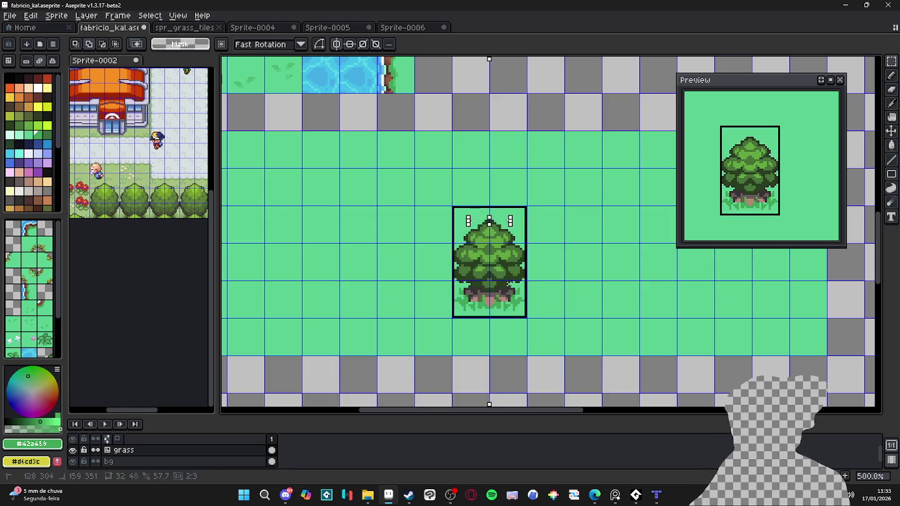
Step: In the grass tileset, replace the old tree with the pasted one shifted one tile up-right
click(400, 31)
click(328, 28)
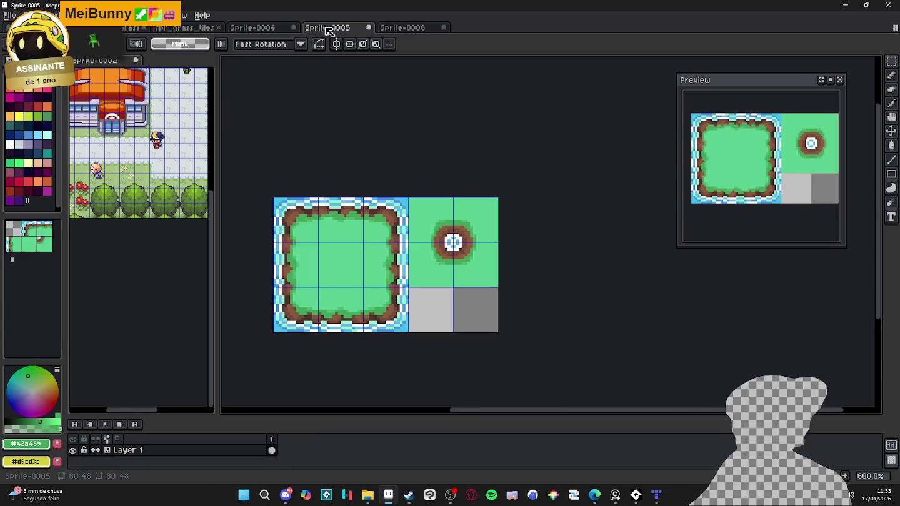
click(185, 27)
scroll(480, 270, up, 5)
scroll(538, 309, down, 1)
scroll(449, 216, down, 1)
mouse_move(438, 219)
mouse_down()
mouse_move(417, 139)
mouse_move(509, 291)
mouse_up()
key(ctrl+x)
key(ctrl+v)
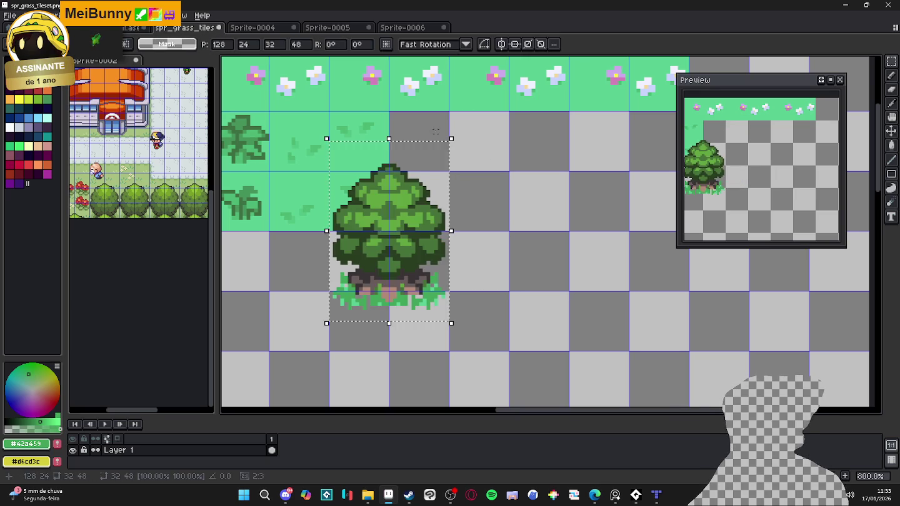
drag(383, 216, 442, 187)
key(Return)
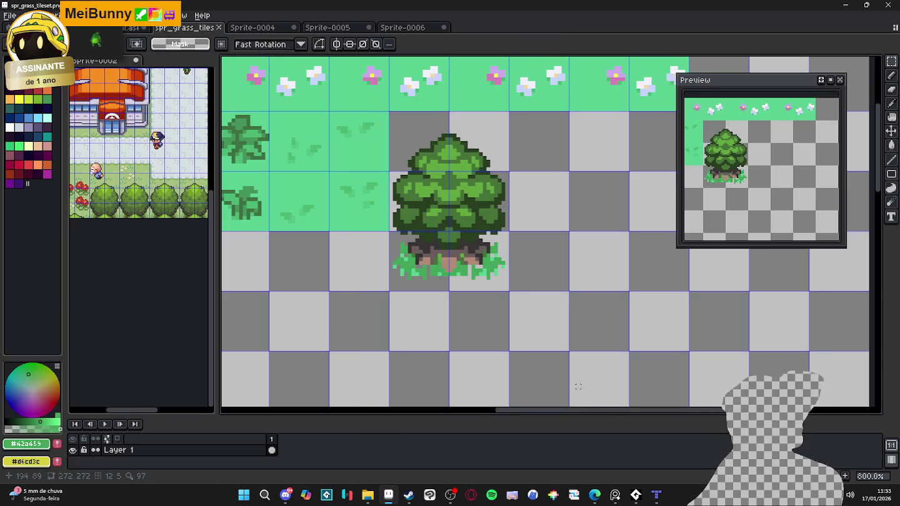
click(656, 495)
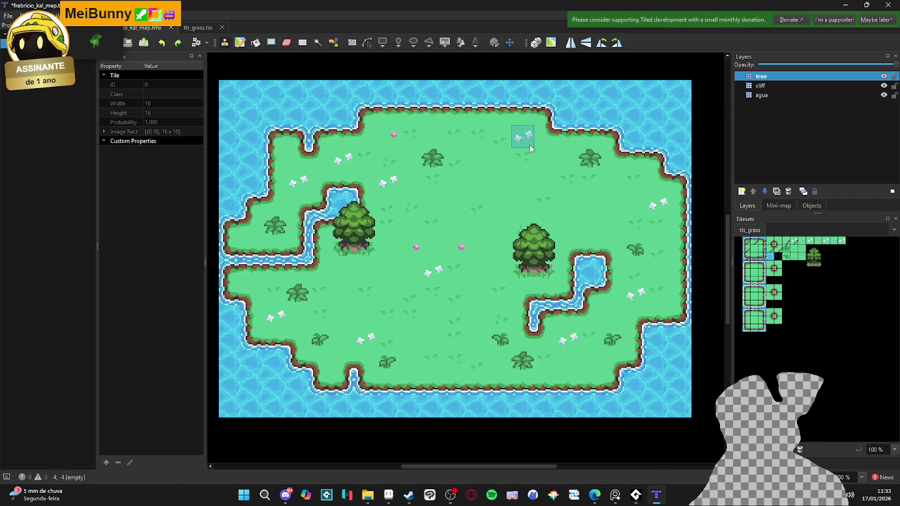
click(779, 95)
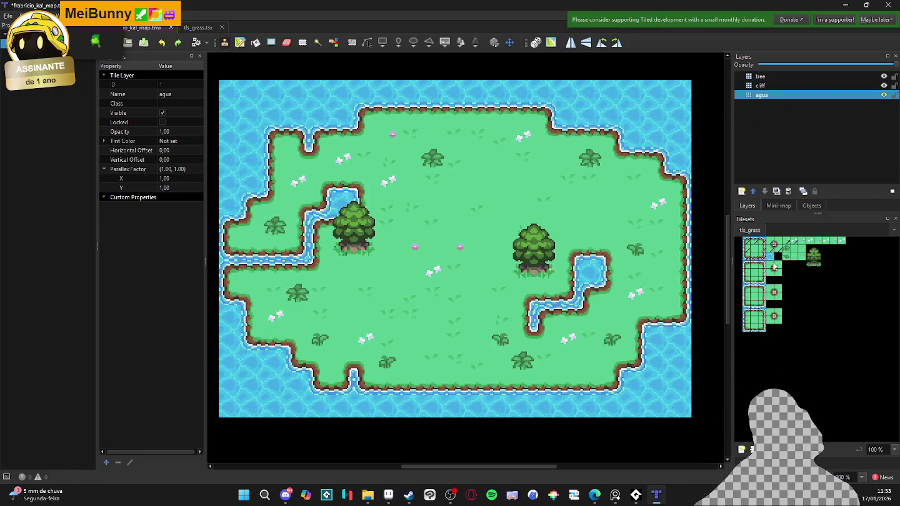
ctrl+scroll(785, 280, up, 1)
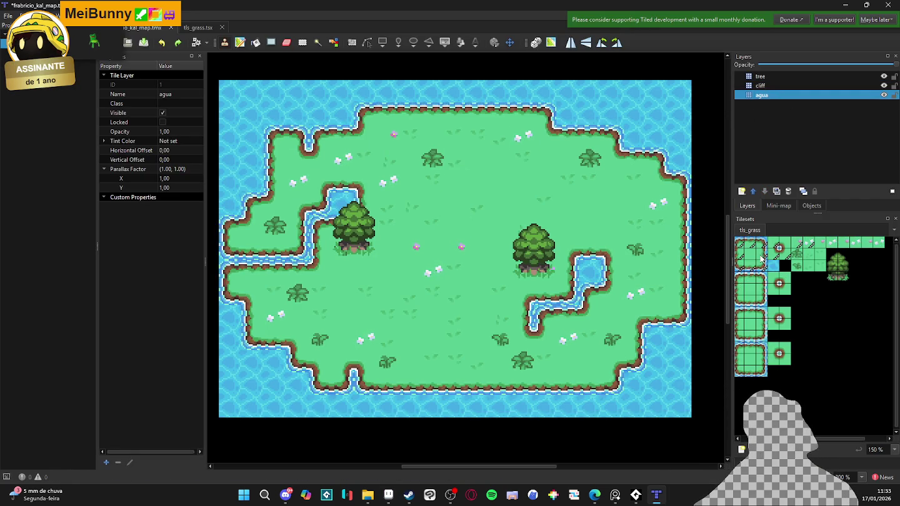
click(751, 254)
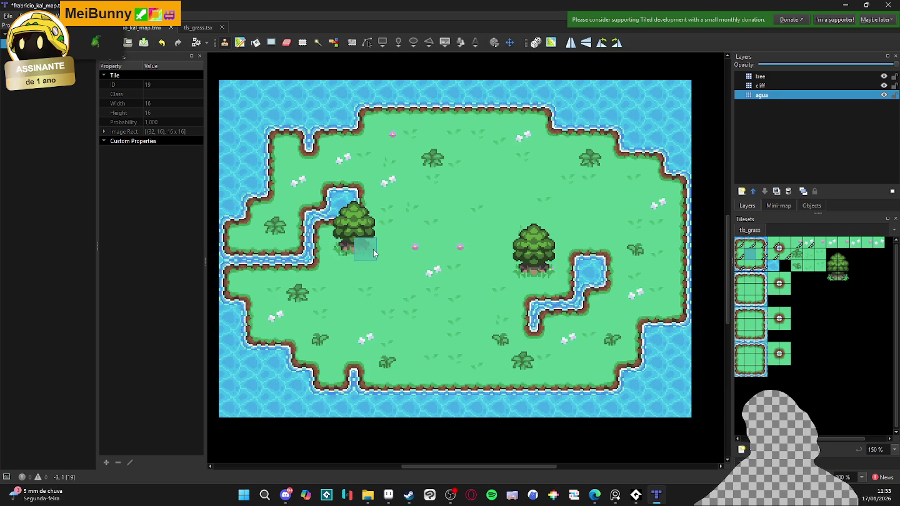
ctrl+scroll(352, 261, up, 4)
ctrl+scroll(358, 240, down, 2)
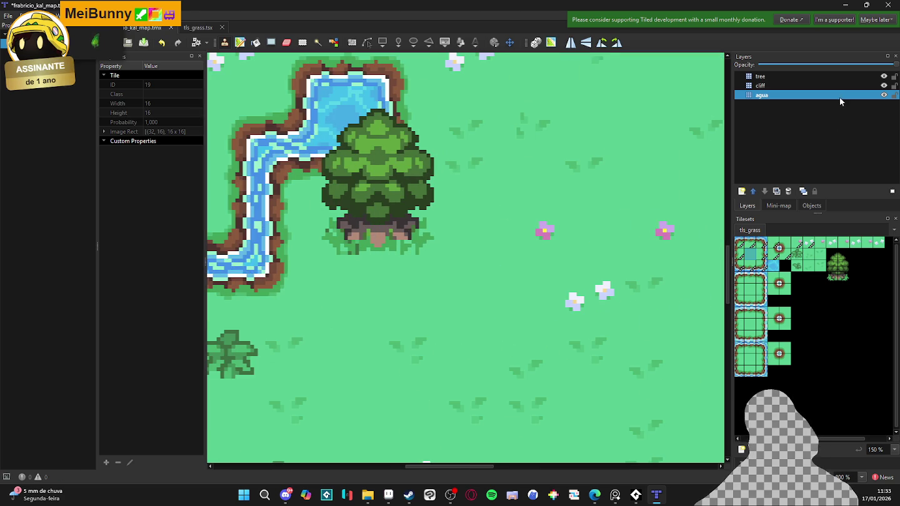
click(884, 86)
click(884, 86)
click(885, 86)
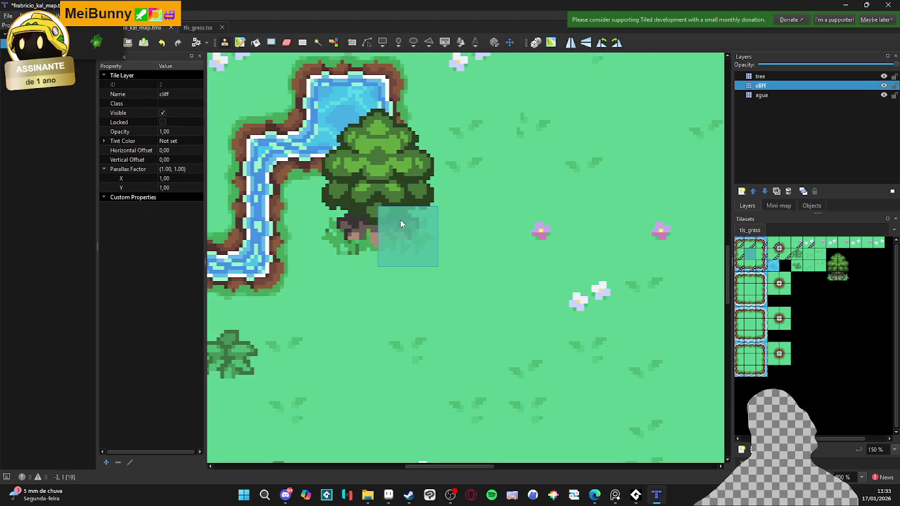
ctrl+scroll(485, 224, down, 2)
ctrl+scroll(530, 251, down, 1)
ctrl+scroll(531, 251, up, 1)
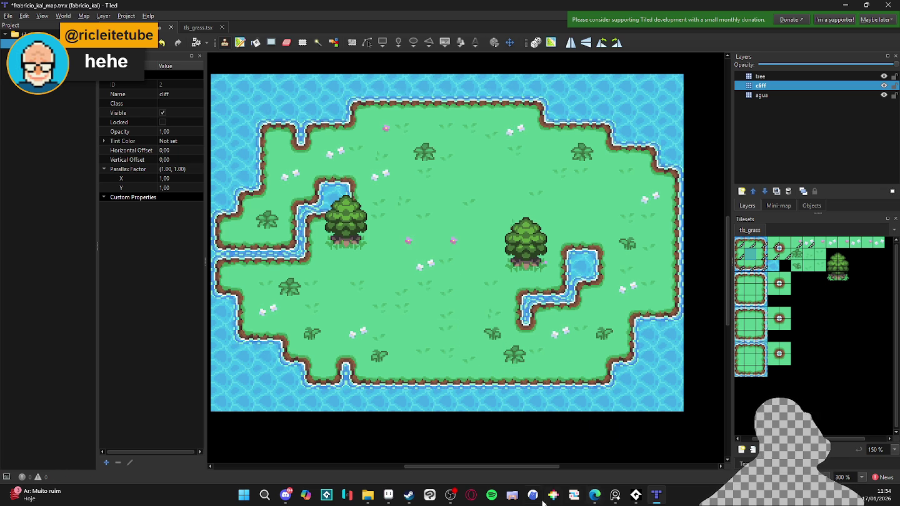
mouse_move(388, 495)
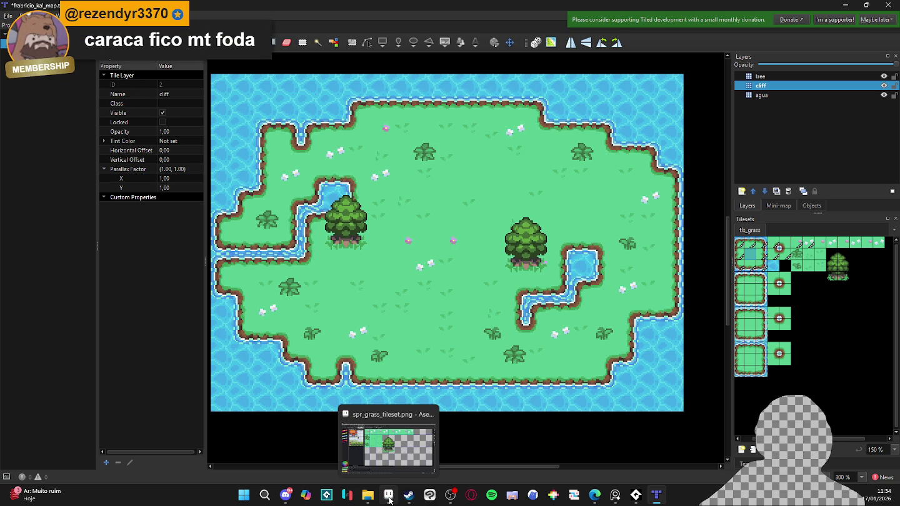
click(389, 500)
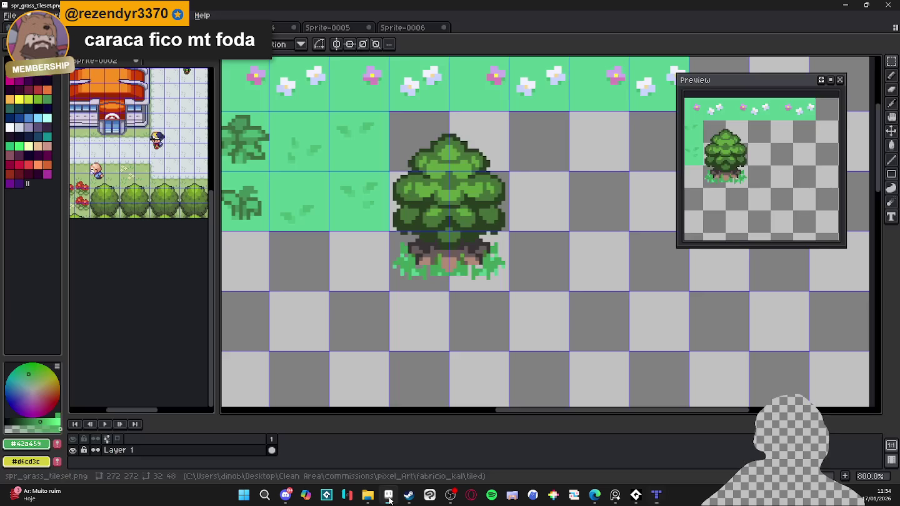
scroll(447, 242, down, 3)
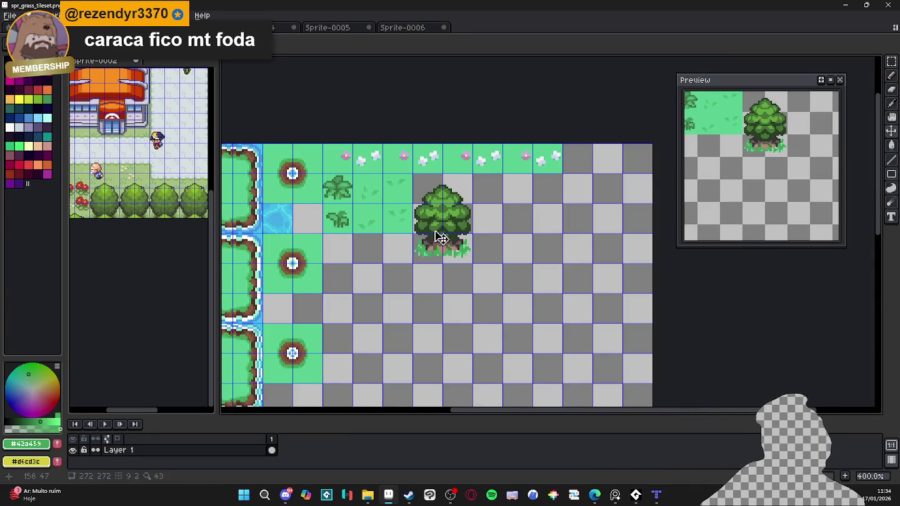
key(ctrl+Tab)
scroll(379, 246, up, 1)
scroll(379, 245, down, 3)
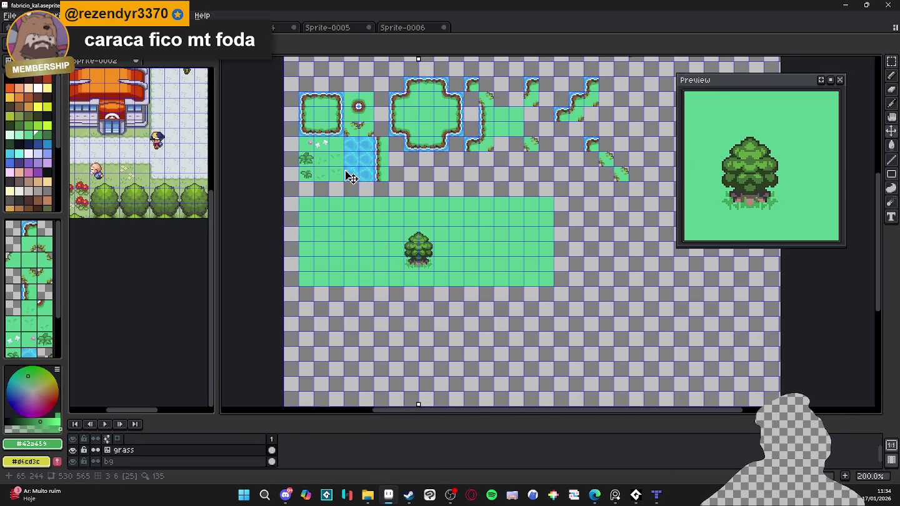
scroll(340, 156, down, 2)
scroll(331, 144, up, 3)
scroll(352, 316, down, 1)
drag(351, 315, 354, 155)
scroll(368, 187, up, 1)
scroll(388, 190, down, 1)
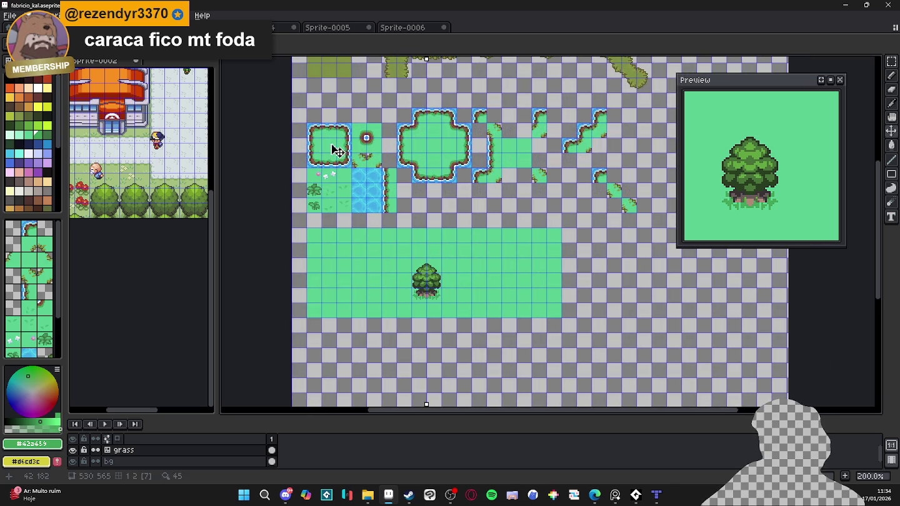
Step: Select the square pond and cross-shaped pond tiles together
key(m)
drag(307, 122, 547, 169)
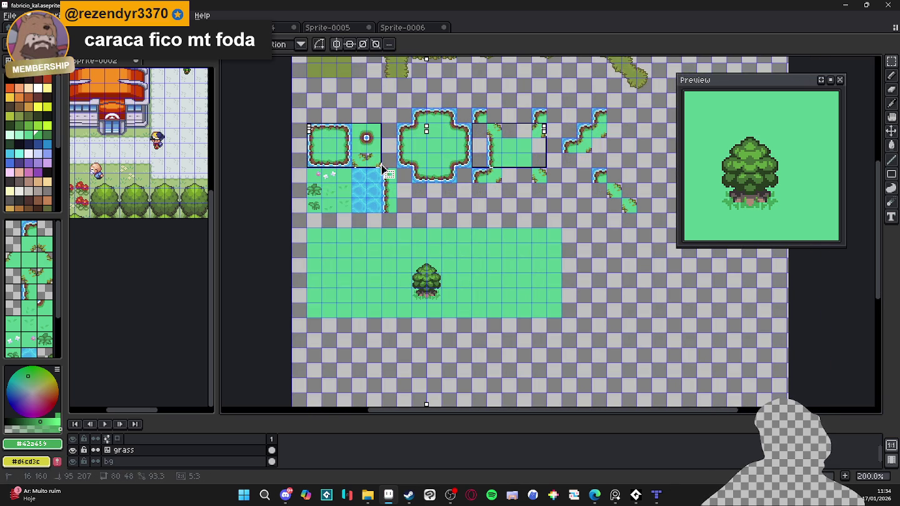
key(ctrl+d)
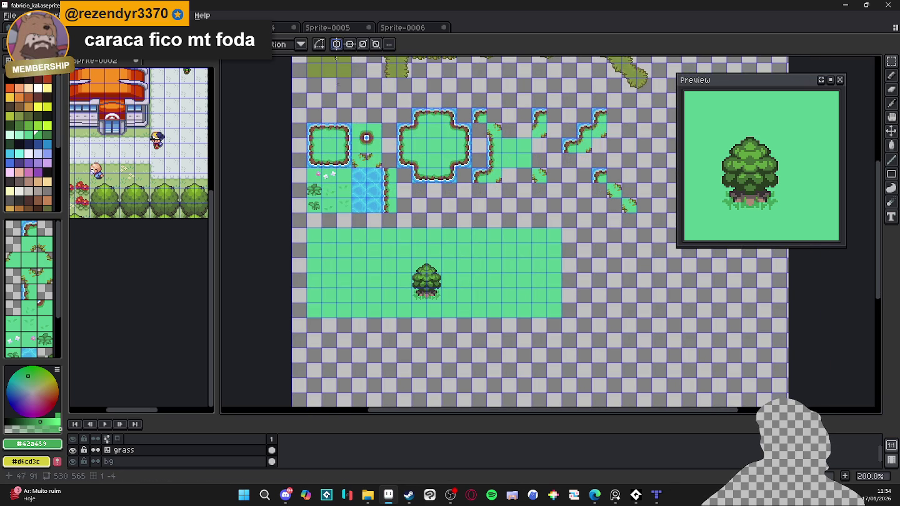
drag(380, 166, 312, 127)
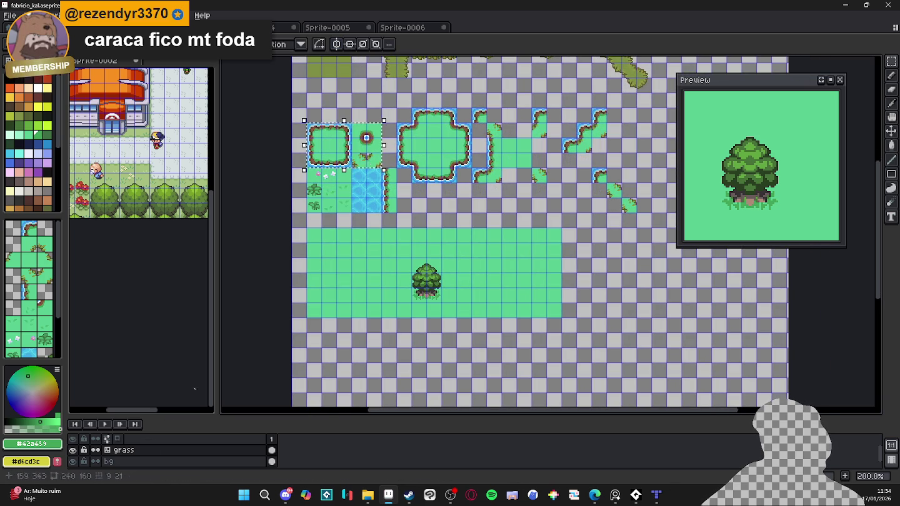
key(v)
key(m)
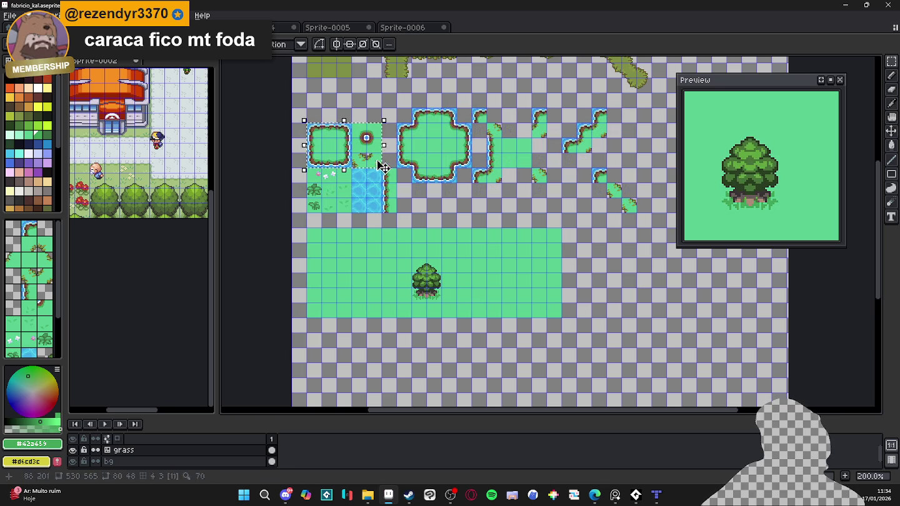
drag(400, 107, 488, 183)
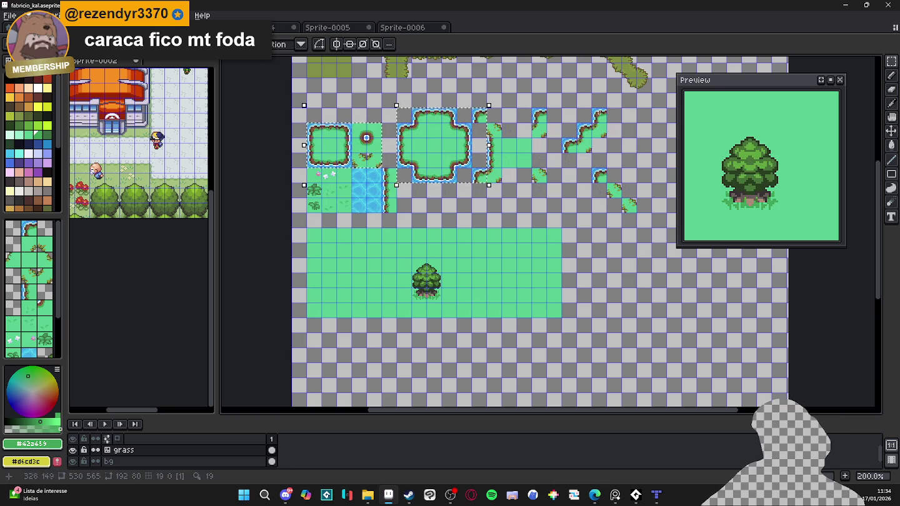
key(ctrl+d)
mouse_move(472, 108)
mouse_down()
mouse_move(397, 183)
mouse_move(307, 123)
mouse_up()
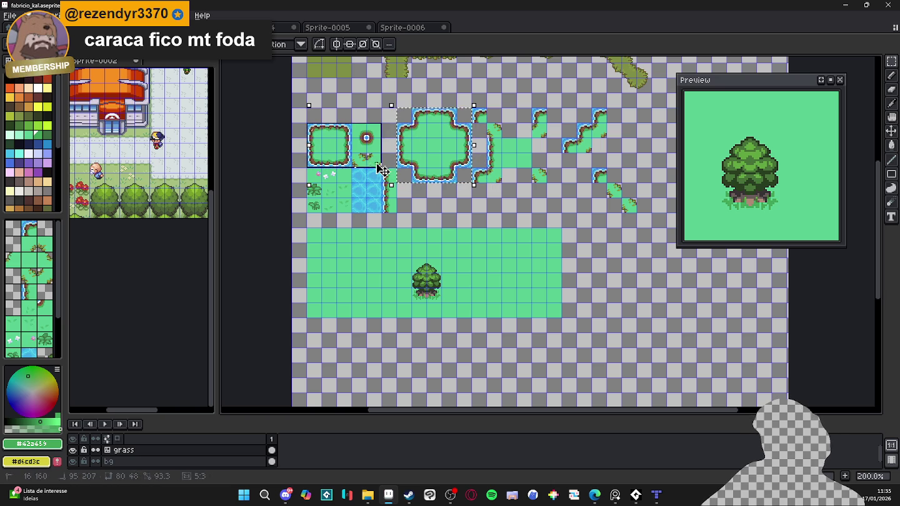
Step: Cut the pond tiles and place them on a new Layer 1 below the grass block
drag(387, 179, 381, 113)
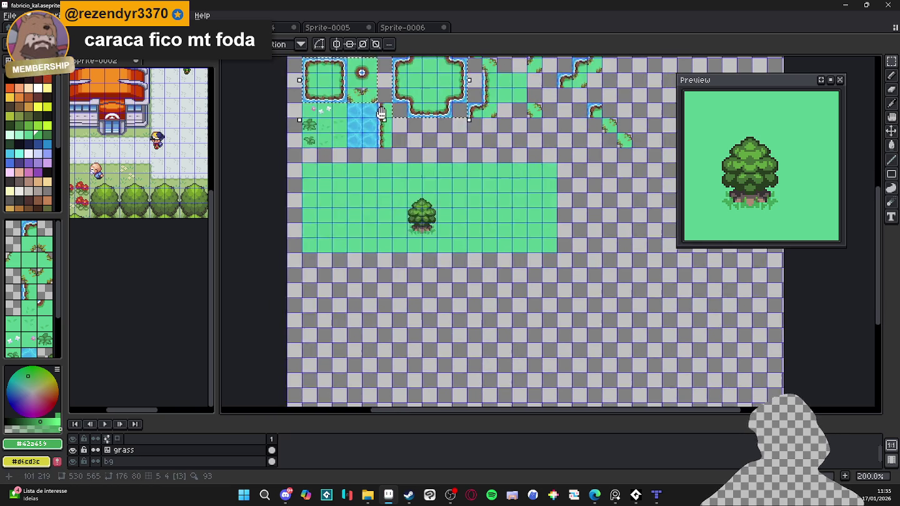
scroll(381, 112, down, 1)
drag(382, 154, 374, 266)
scroll(374, 265, up, 1)
scroll(368, 256, up, 3)
drag(602, 245, 574, 223)
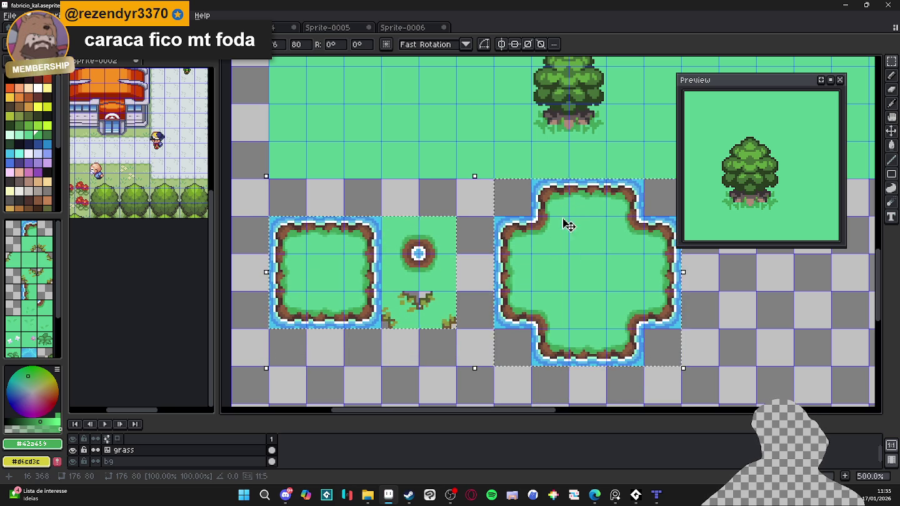
scroll(574, 223, down, 1)
scroll(475, 282, down, 1)
key(Delete)
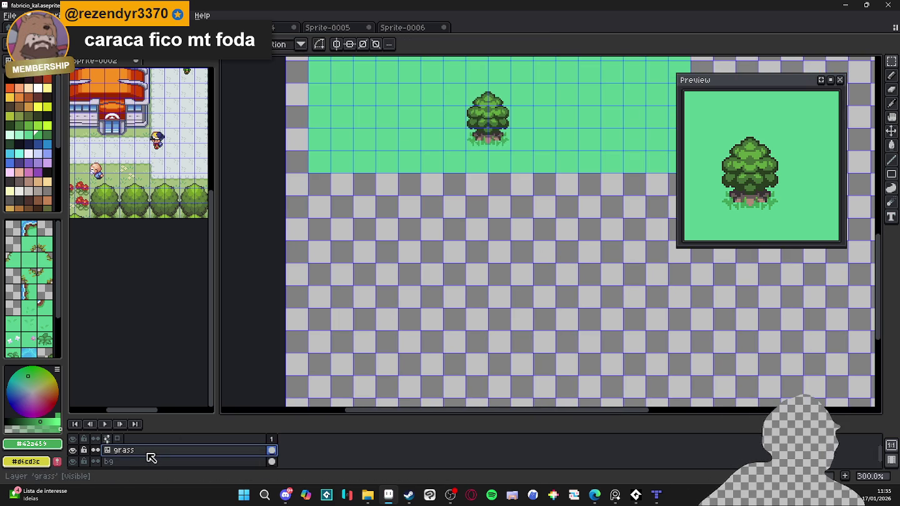
key(shift+n)
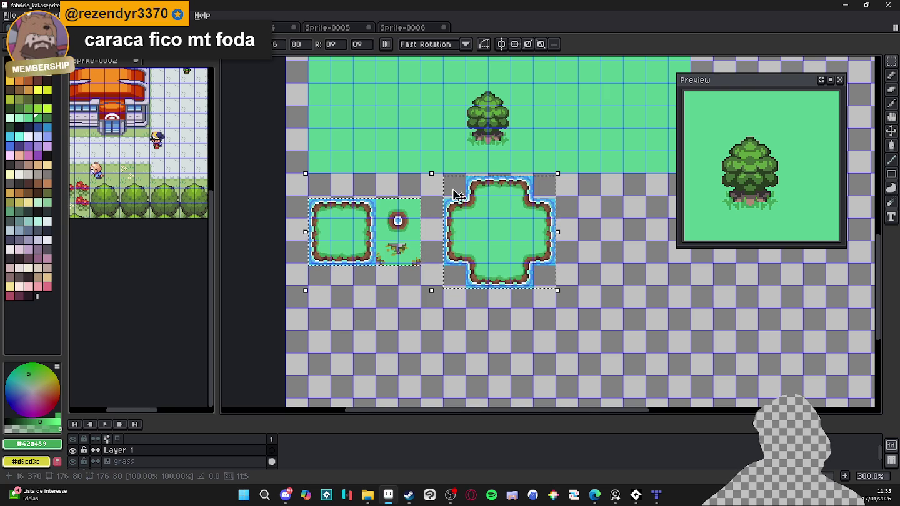
scroll(476, 210, up, 3)
scroll(536, 227, down, 3)
key(ctrl+d)
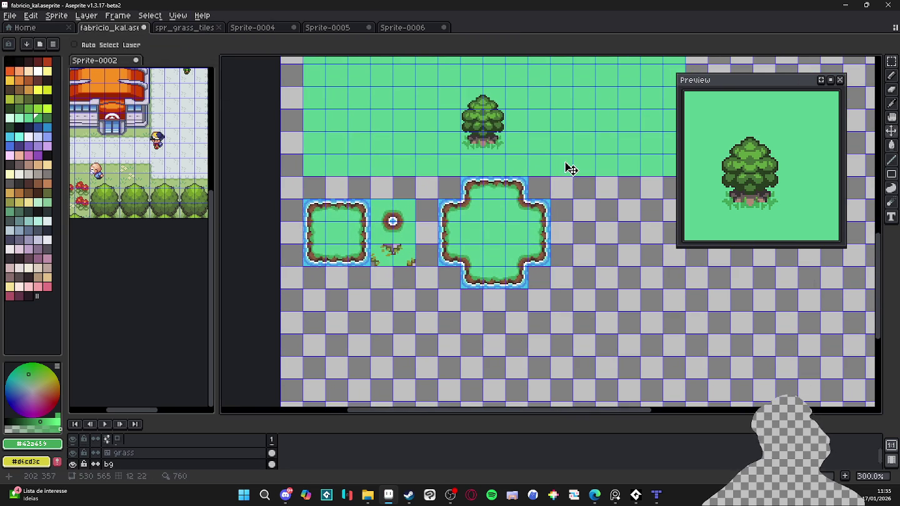
Step: Pick #59cf93 and bucket-fill the selected area around the pond tiles
key(m)
alt+click(569, 158)
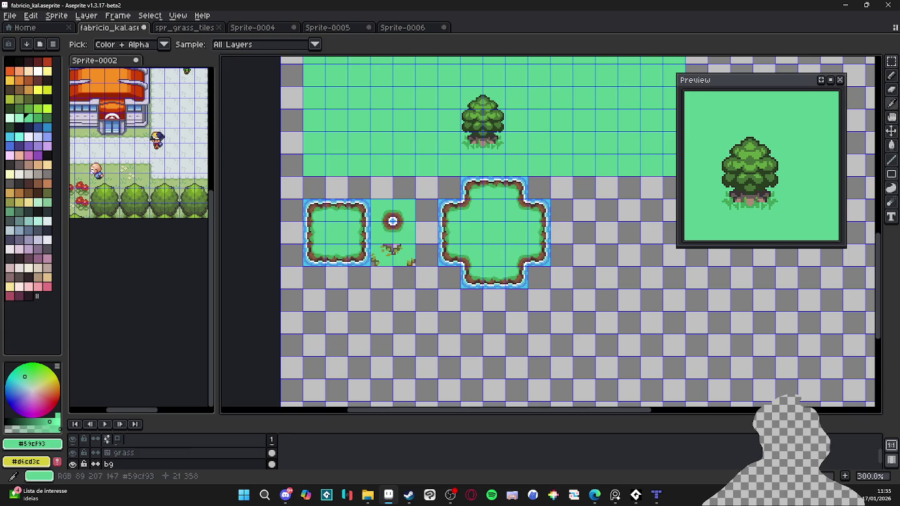
click(892, 174)
click(851, 177)
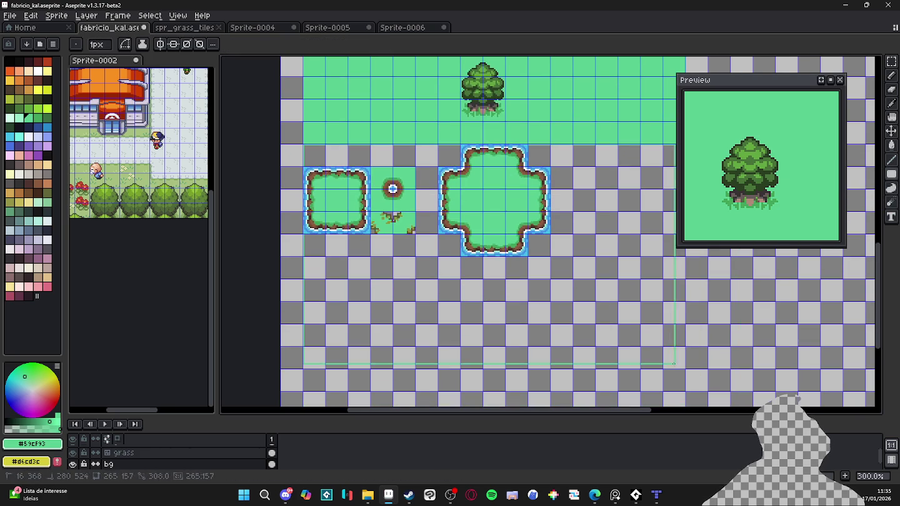
drag(623, 378, 572, 344)
key(m)
scroll(272, 158, down, 1)
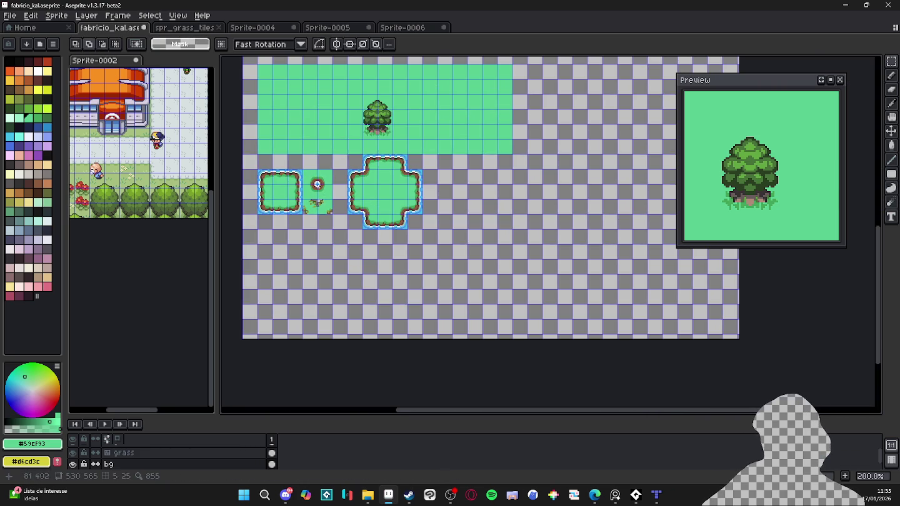
drag(260, 162, 513, 293)
key(g)
click(476, 249)
Step: Test-erase the square pond's top-left corner, undo it, and clear the selection
scroll(337, 219, up, 2)
key(m)
key(shift+n)
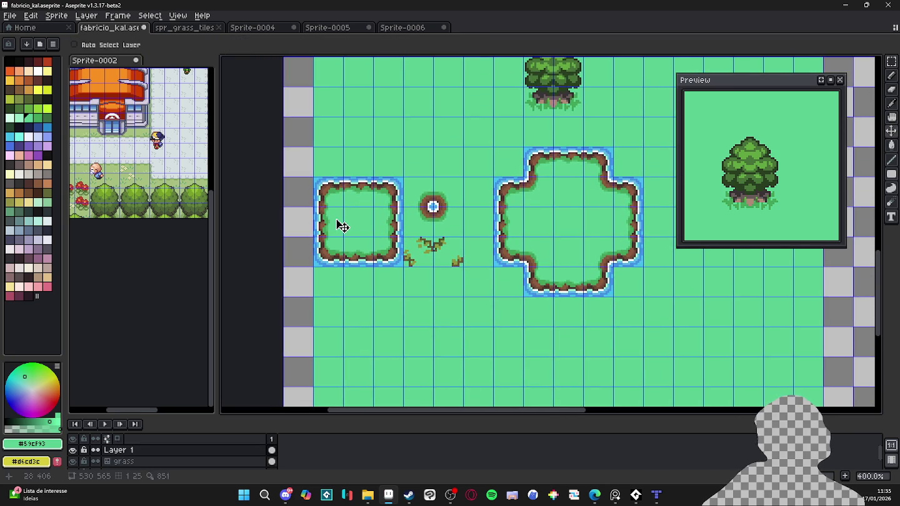
scroll(336, 219, down, 1)
key(v)
key(m)
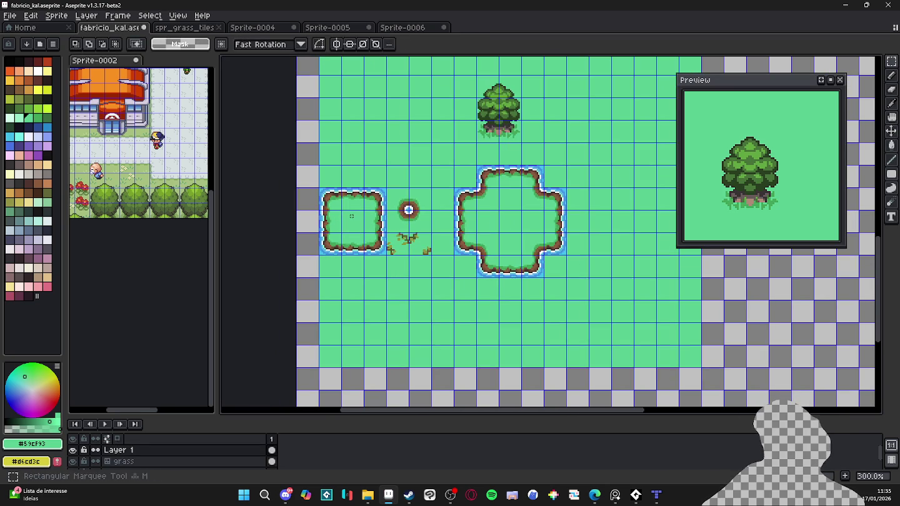
scroll(355, 195, up, 1)
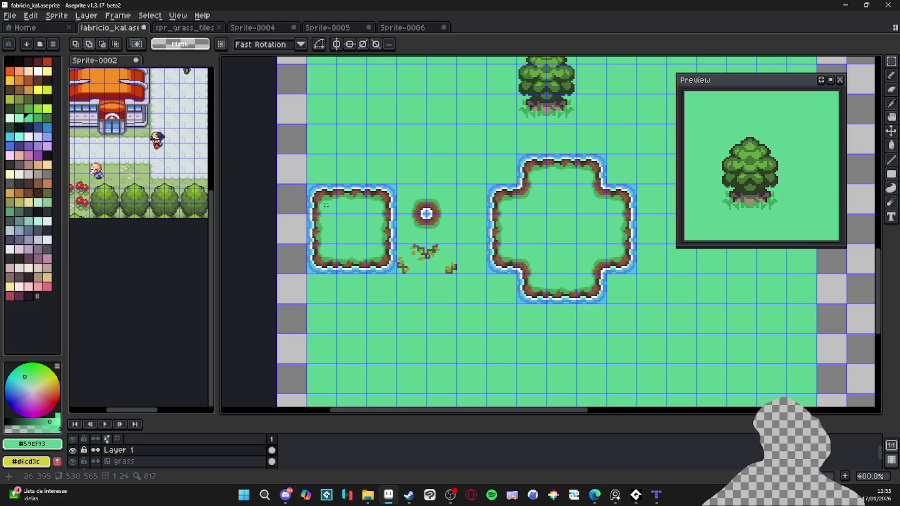
scroll(329, 209, down, 1)
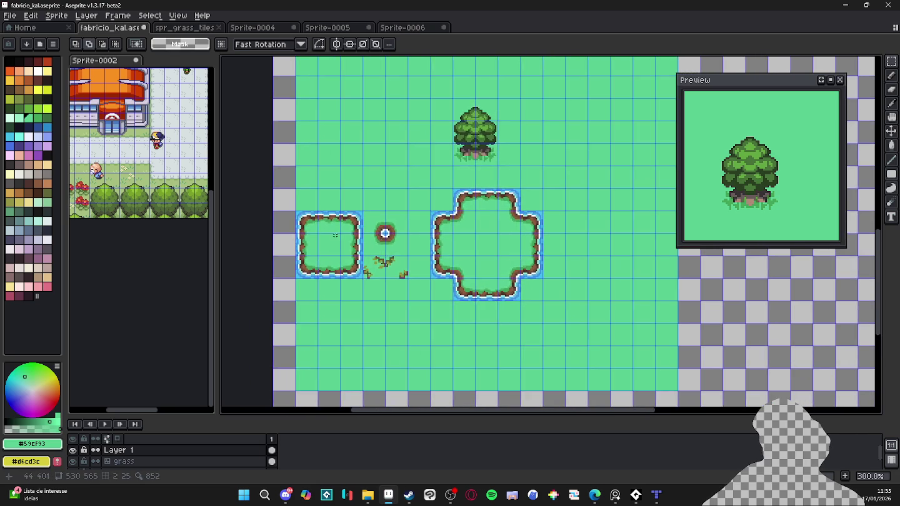
scroll(337, 250, up, 1)
key(v)
key(m)
drag(288, 211, 342, 262)
key(Delete)
key(ctrl+z)
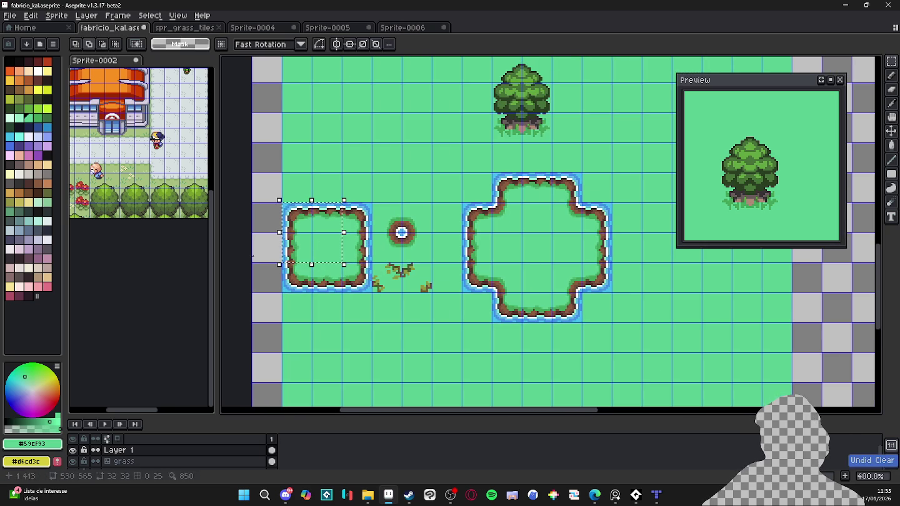
right_click(162, 450)
key(Escape)
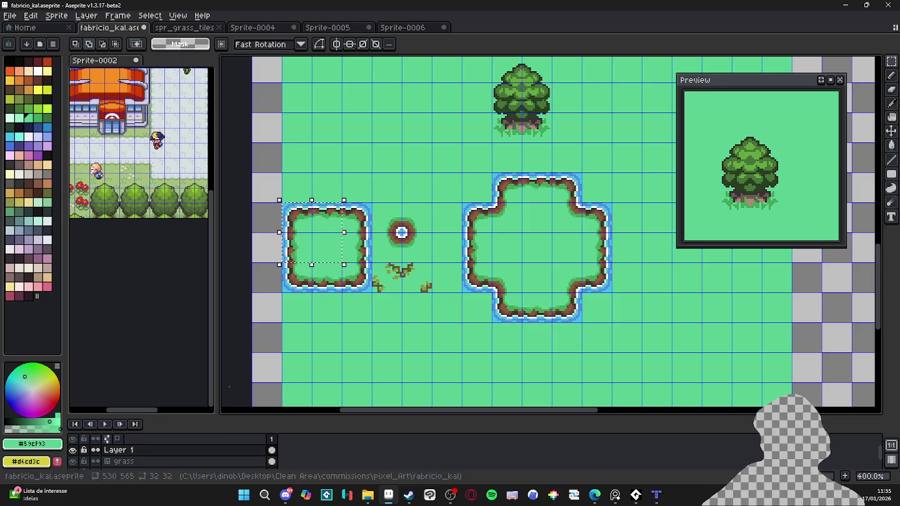
key(v)
key(ctrl+d)
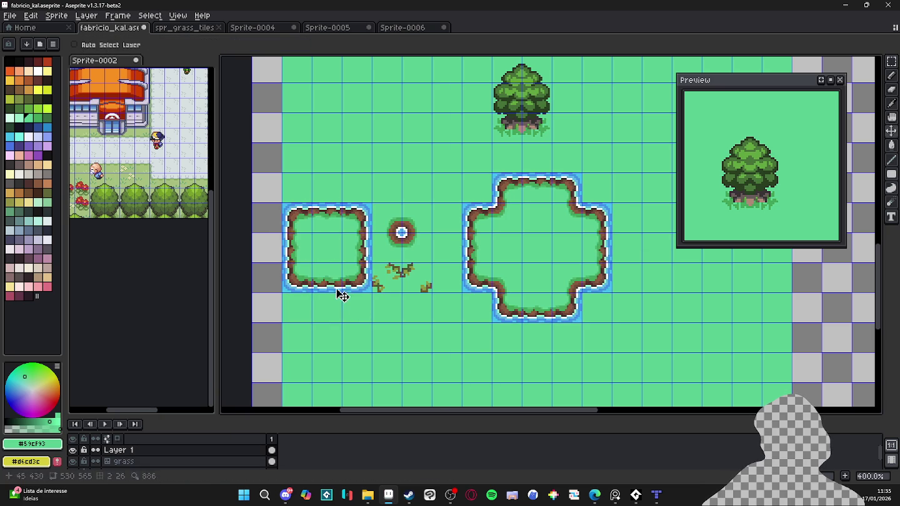
right_click(180, 461)
click(173, 451)
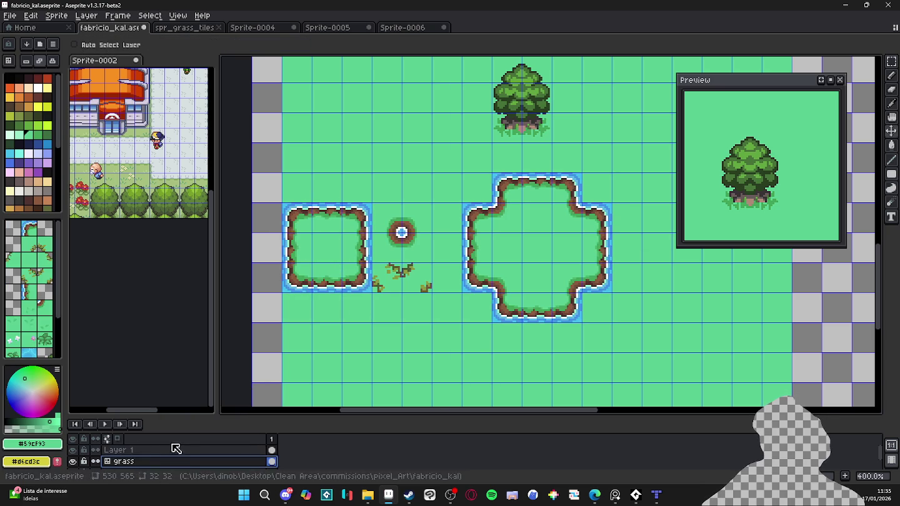
click(172, 450)
right_click(182, 451)
click(304, 457)
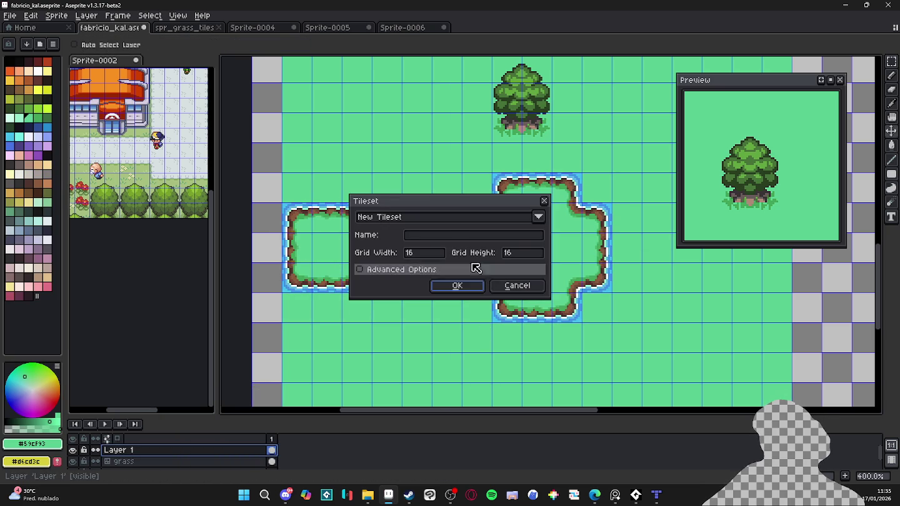
click(459, 284)
double_click(188, 452)
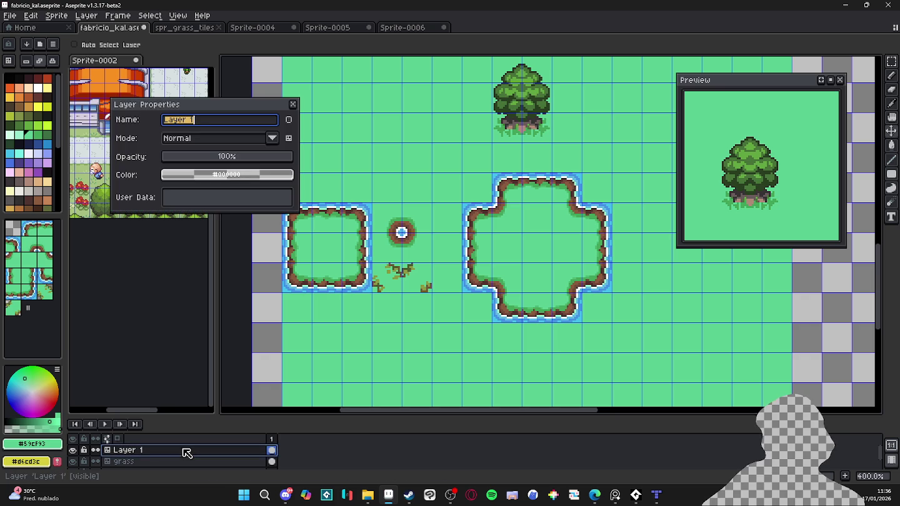
text(cloud)
key(Return)
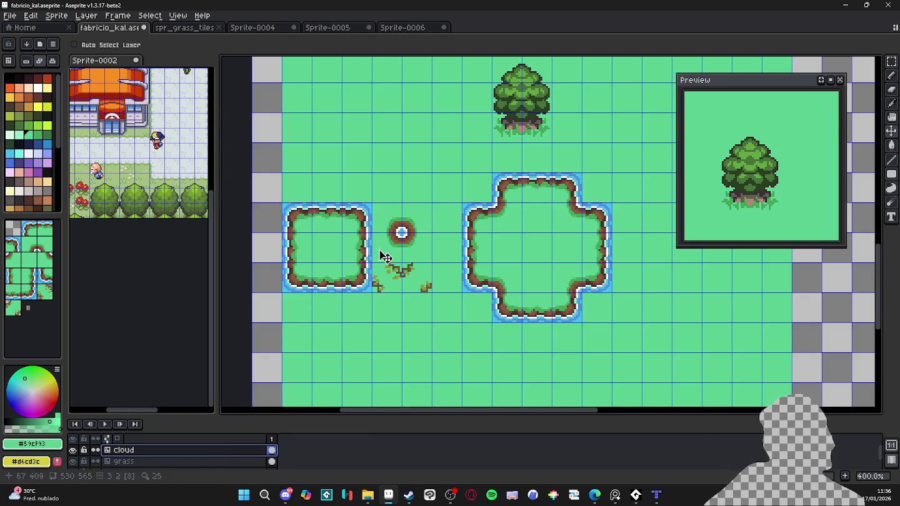
Step: Delete the top-left tiles of the square pond border, leaving grass there
key(b)
scroll(309, 219, up, 3)
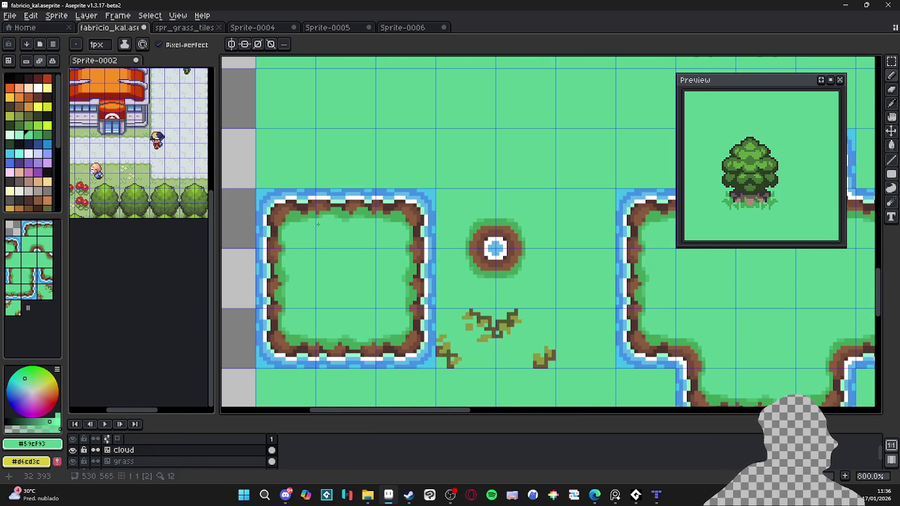
key(m)
drag(257, 190, 374, 246)
key(Delete)
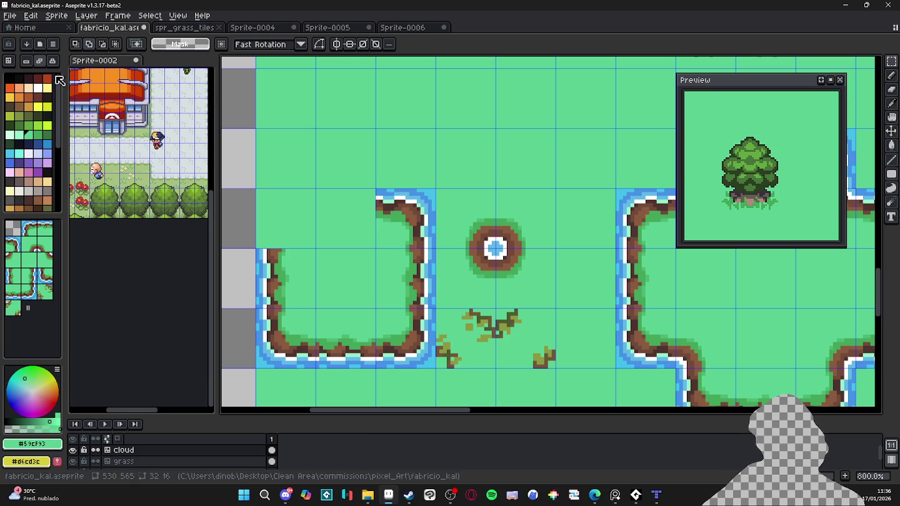
key(ctrl+z)
key(ctrl+y)
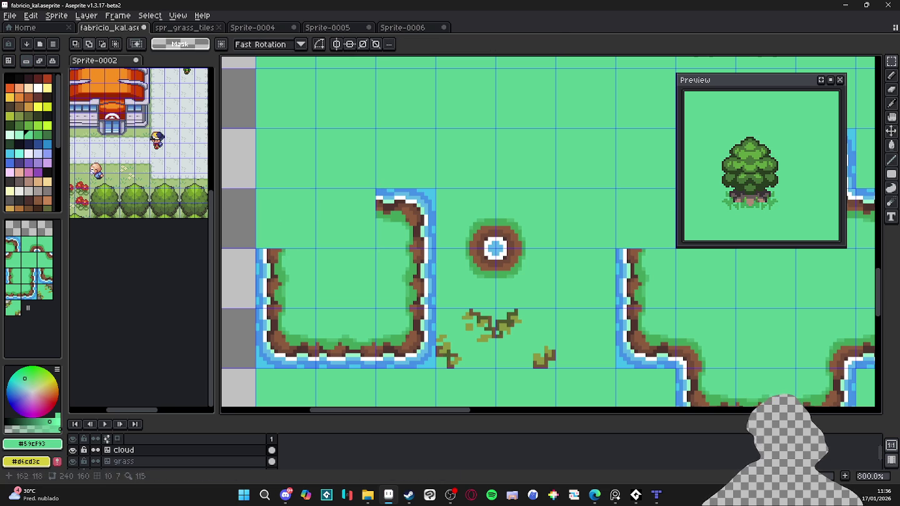
Step: Delete the shared left-edge tile and make palette index 0 black the Pencil colour
scroll(301, 301, down, 1)
scroll(300, 306, up, 1)
drag(297, 301, 305, 304)
key(Delete)
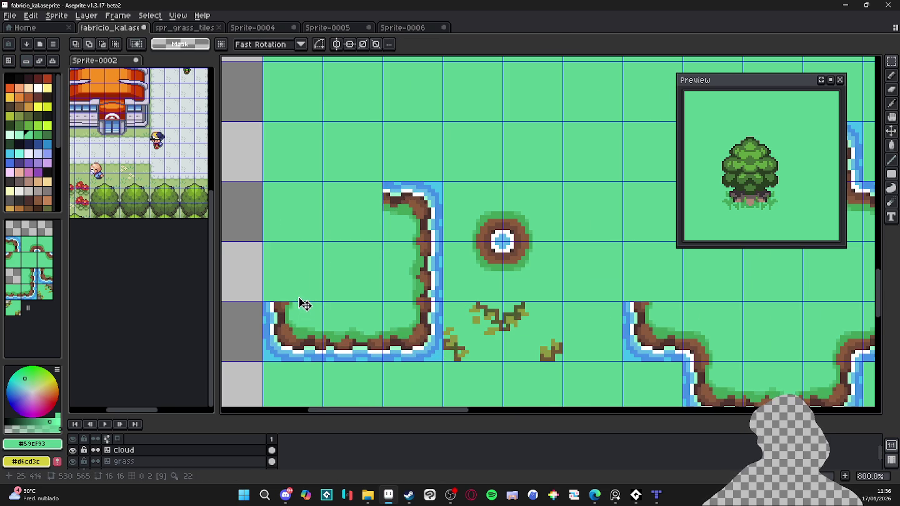
scroll(304, 305, up, 1)
scroll(294, 218, down, 1)
key(b)
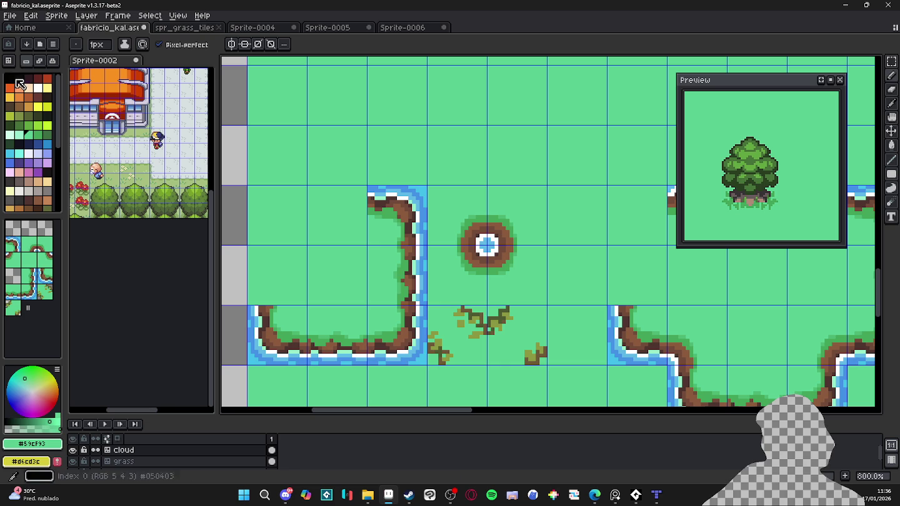
click(11, 81)
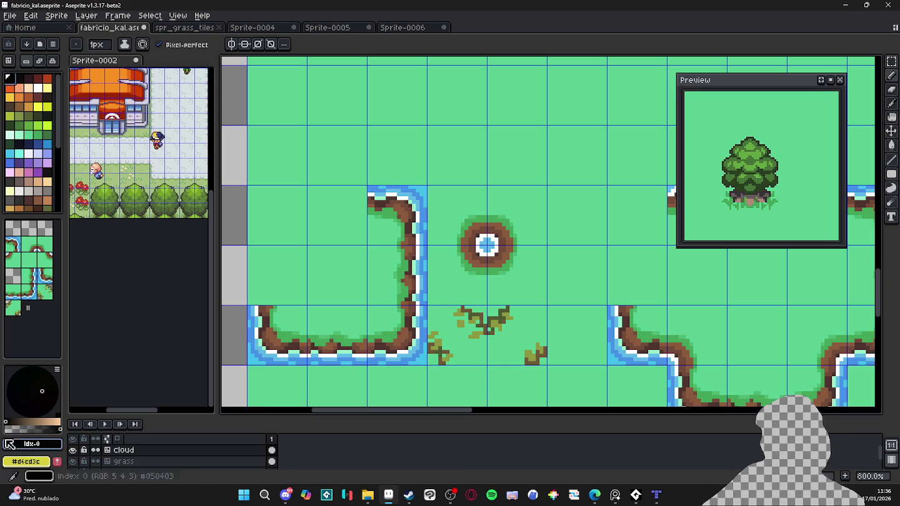
scroll(302, 212, up, 1)
Step: Outline the cloud shadow over the cleared grass with a 2px pencil, eyedropper sampling the Current Layer
key(plus)
drag(312, 196, 394, 176)
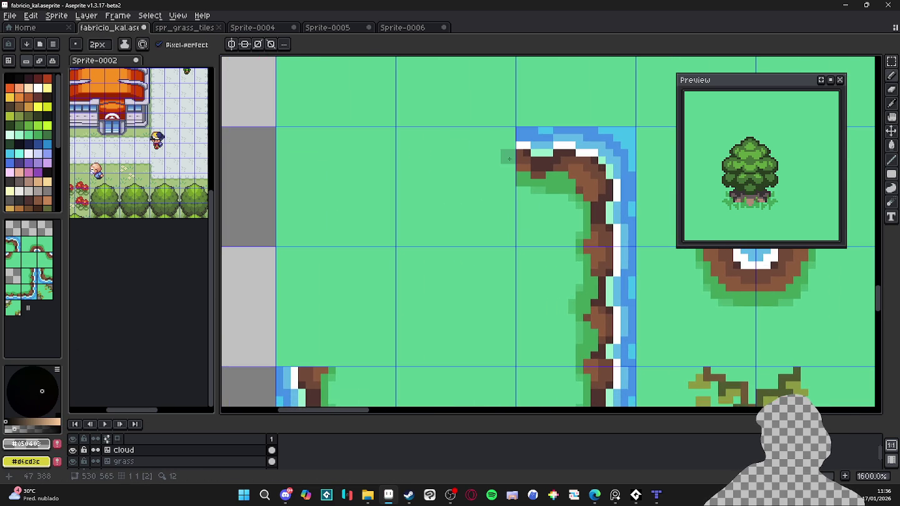
drag(509, 160, 304, 356)
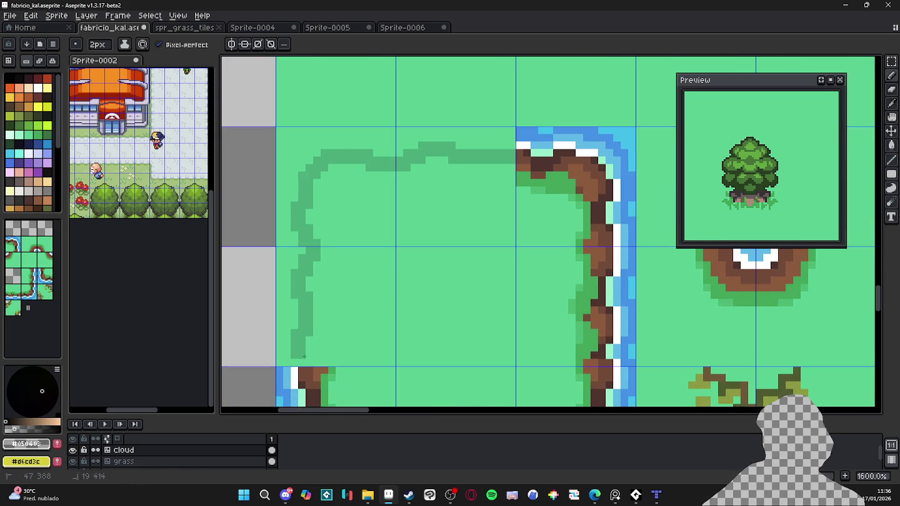
key(ctrl+z)
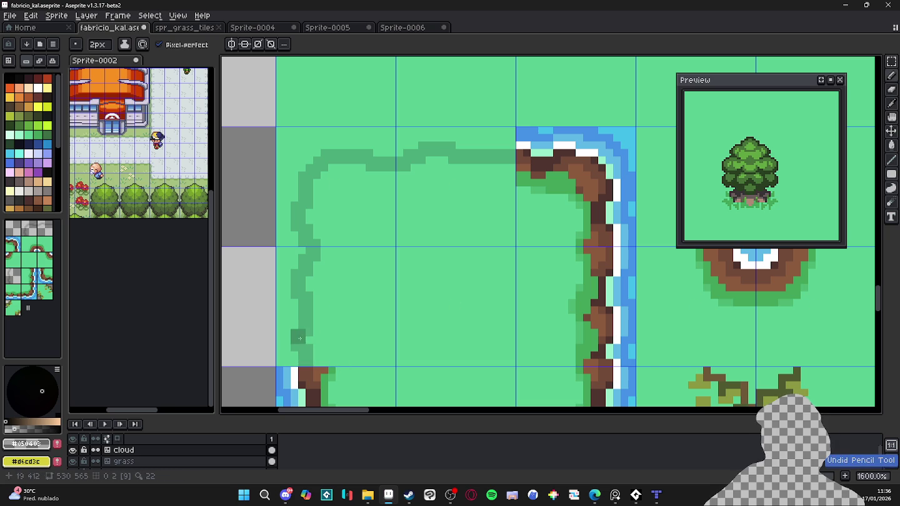
key(i)
click(279, 47)
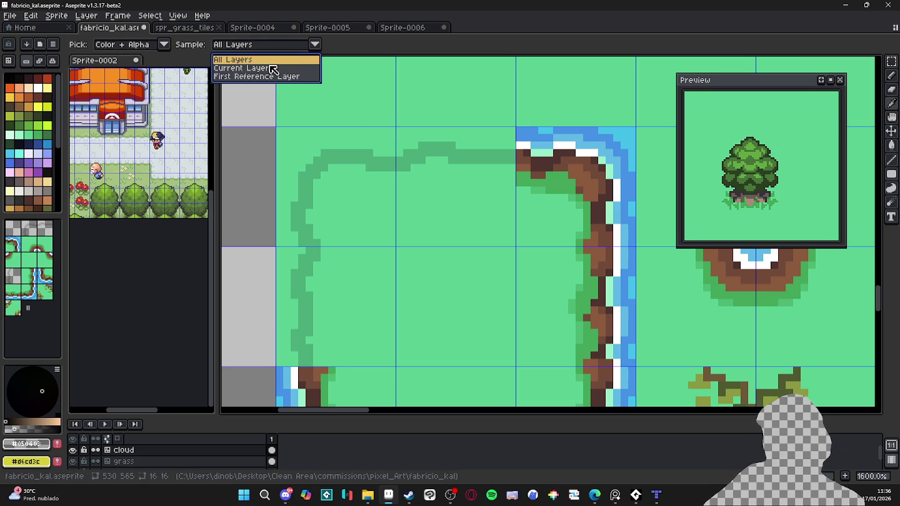
click(272, 68)
mouse_move(322, 356)
mouse_down()
mouse_move(509, 369)
mouse_move(515, 178)
mouse_up()
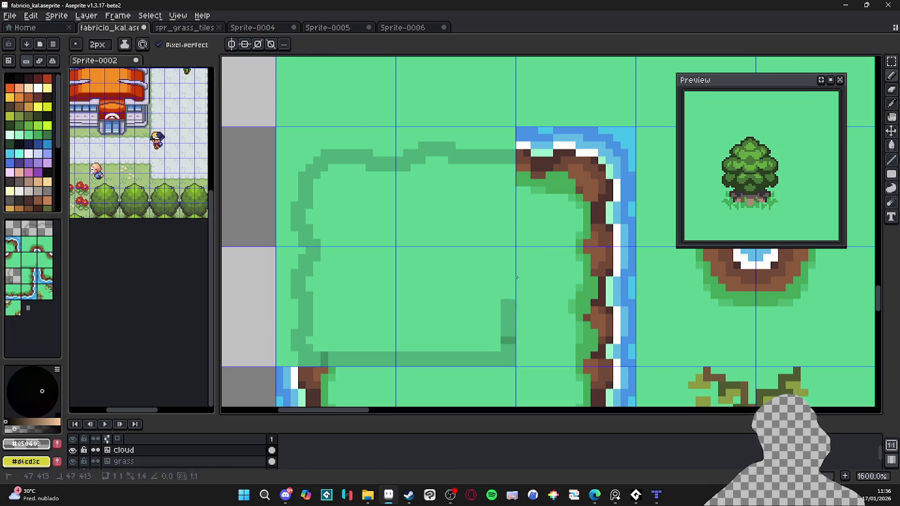
Step: Fill the outlined cloud and leftover light square dark green, then pick grass green #4bac7a
key(g)
click(458, 245)
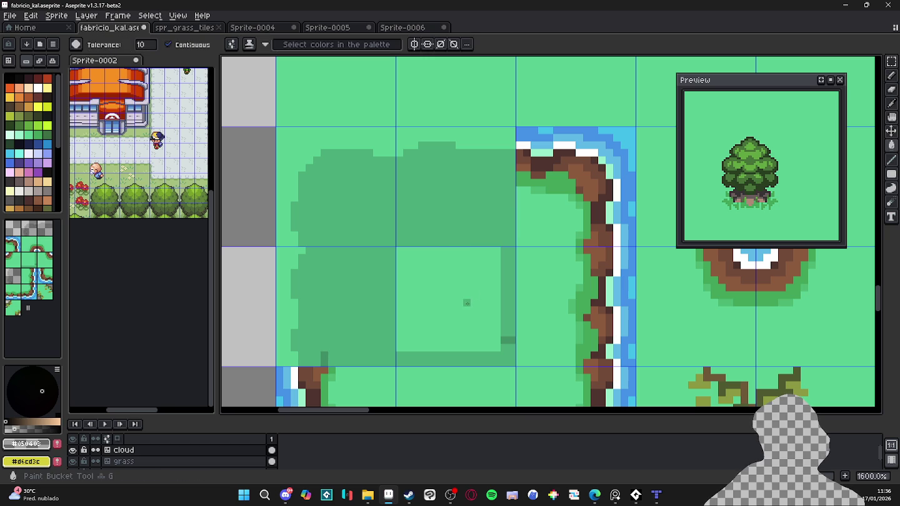
click(467, 302)
key(e)
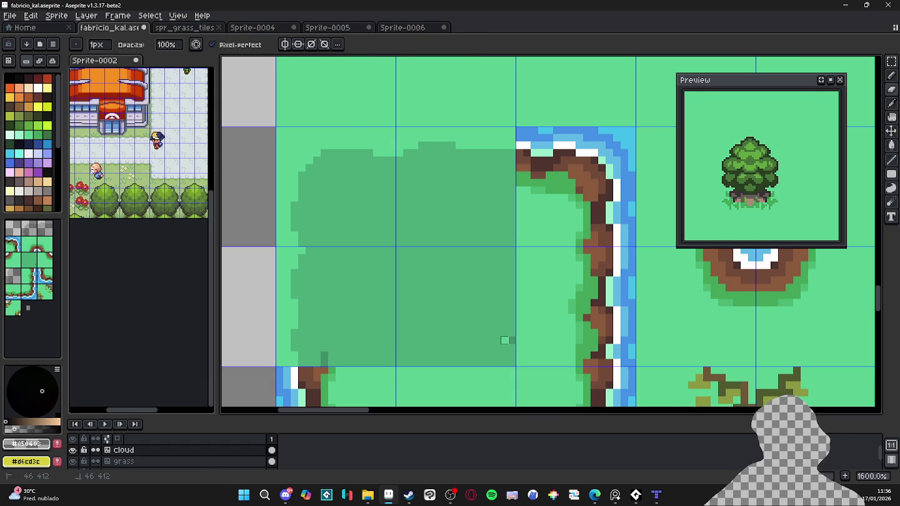
alt+click(505, 340)
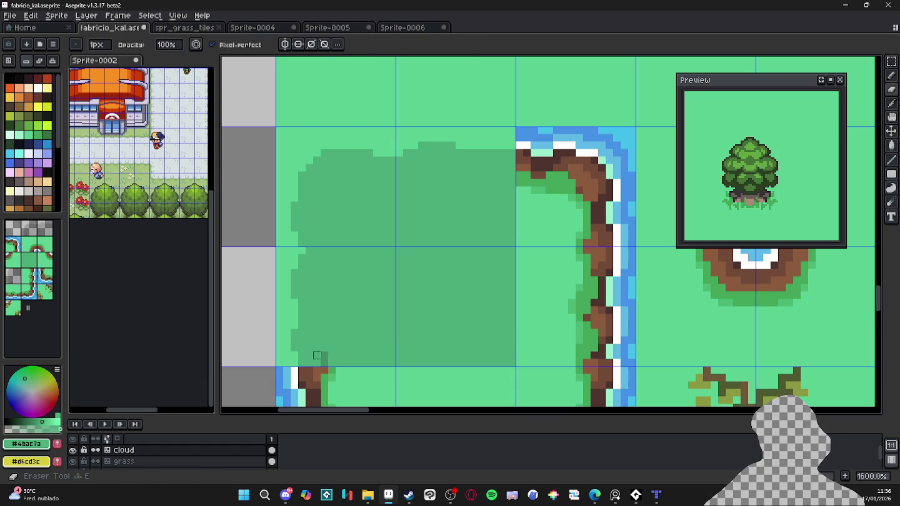
key(b)
scroll(333, 347, down, 5)
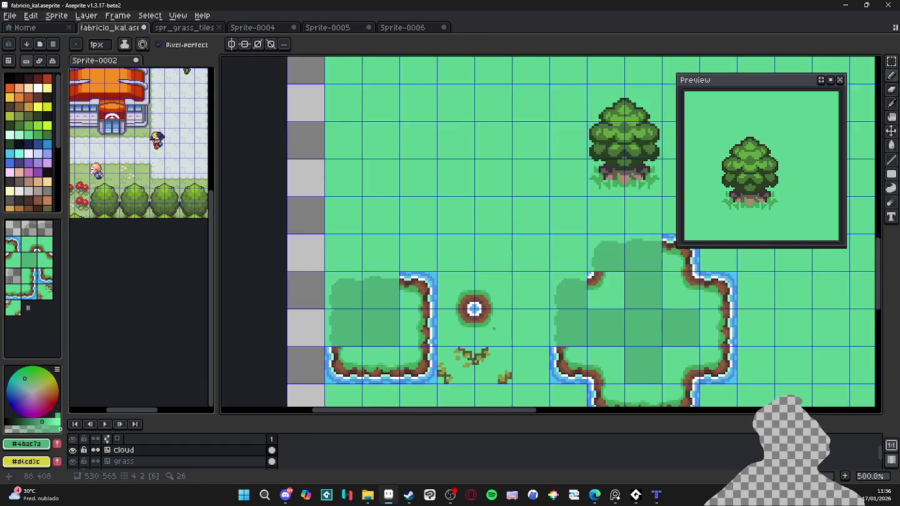
Step: Select and delete the brown pond-edge pieces lying over the shadow
scroll(440, 238, down, 1)
scroll(439, 239, up, 1)
scroll(440, 238, up, 2)
key(v)
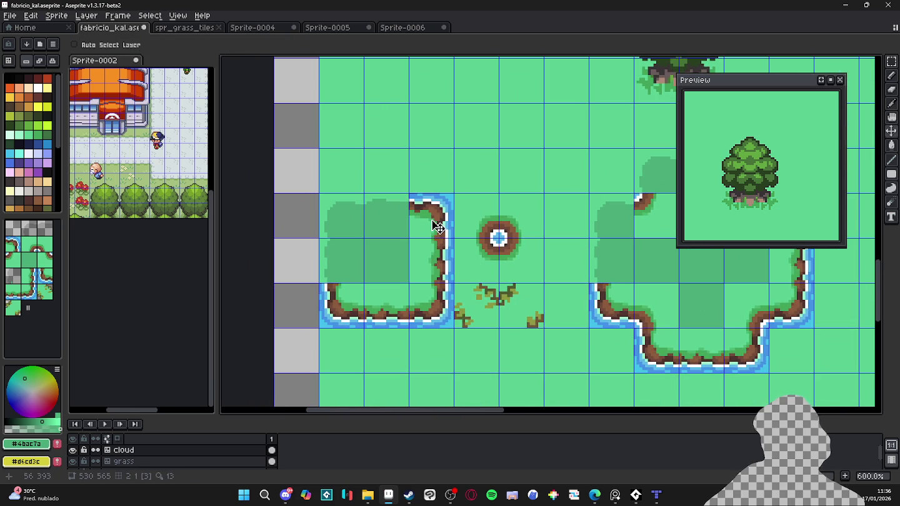
key(m)
drag(437, 227, 437, 269)
key(Delete)
key(v)
key(m)
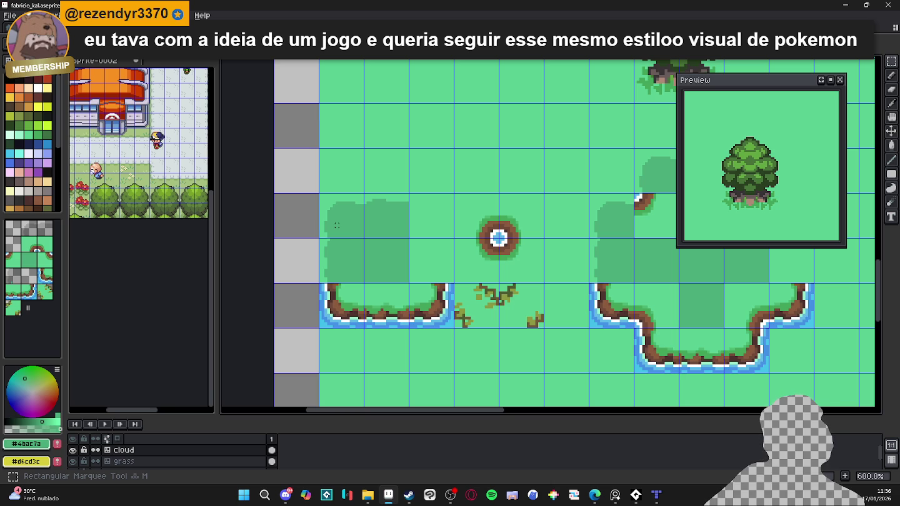
Step: Place shadow tiles right of the block and turn the pond-corner tiles into plain grass
key(b)
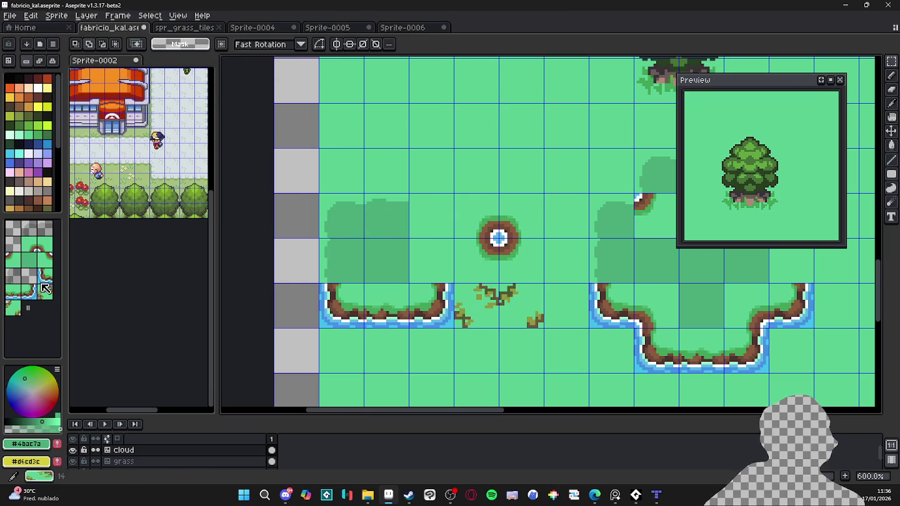
click(30, 228)
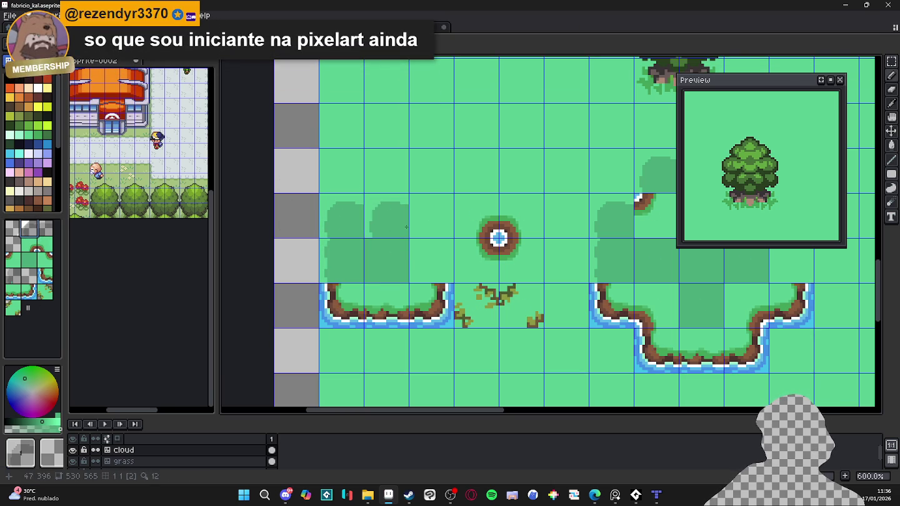
click(432, 216)
click(442, 251)
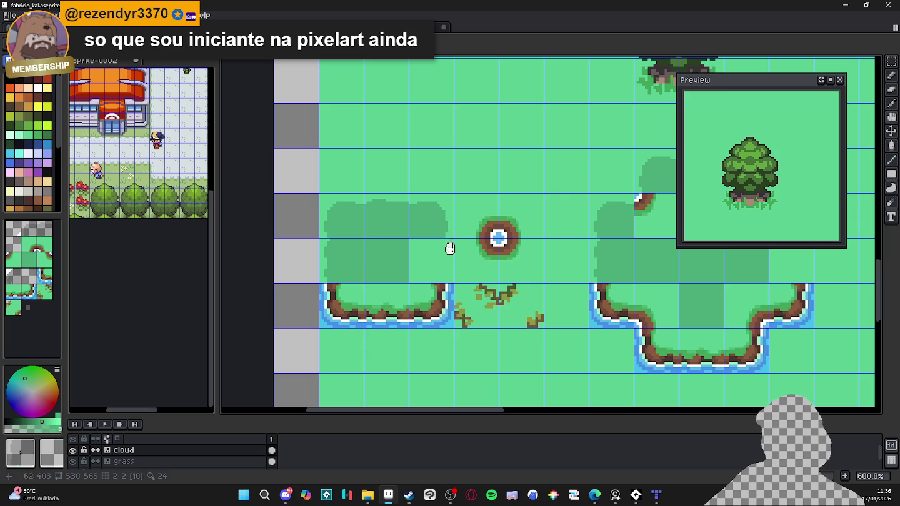
click(429, 314)
key(ctrl+z)
drag(430, 314, 438, 321)
key(Delete)
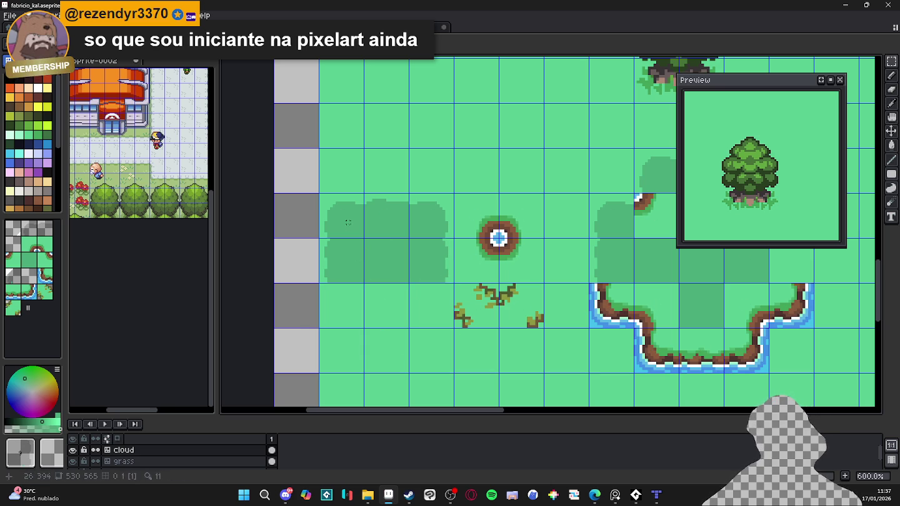
drag(348, 223, 431, 231)
key(ctrl+d)
key(v)
key(b)
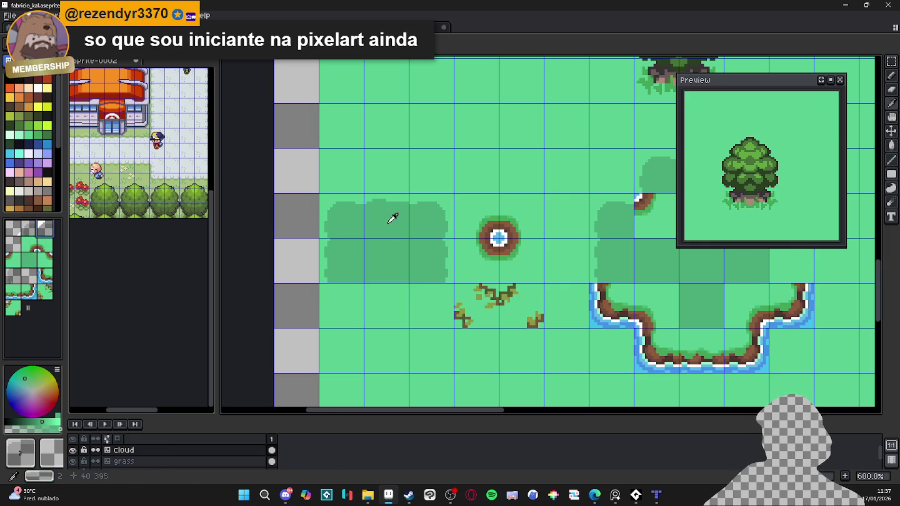
Step: Extend the cloud block downward with shadow tiles below it and at its lower left
click(376, 313)
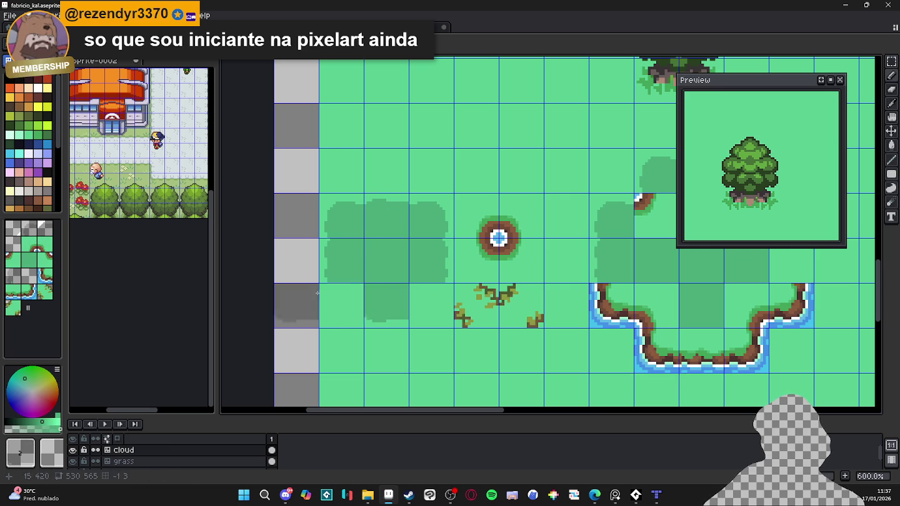
click(351, 294)
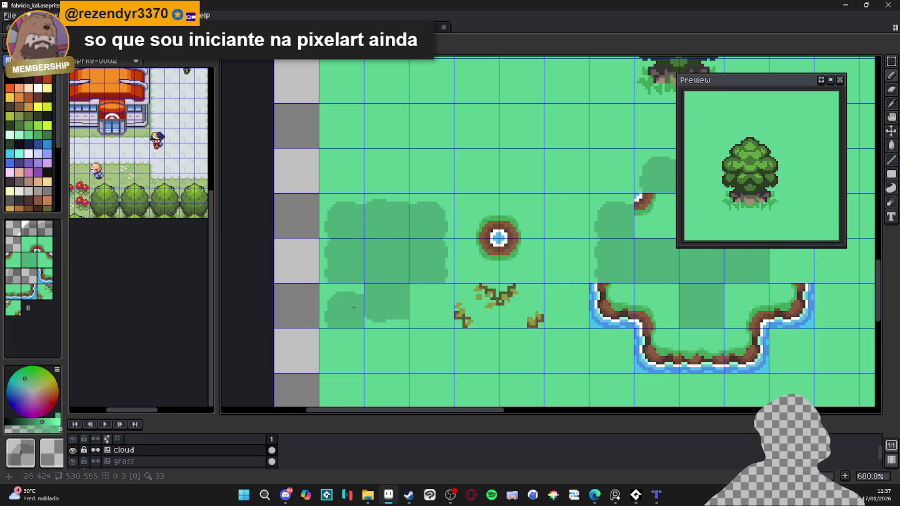
key(ctrl+z)
click(354, 308)
key(ctrl+z)
click(343, 301)
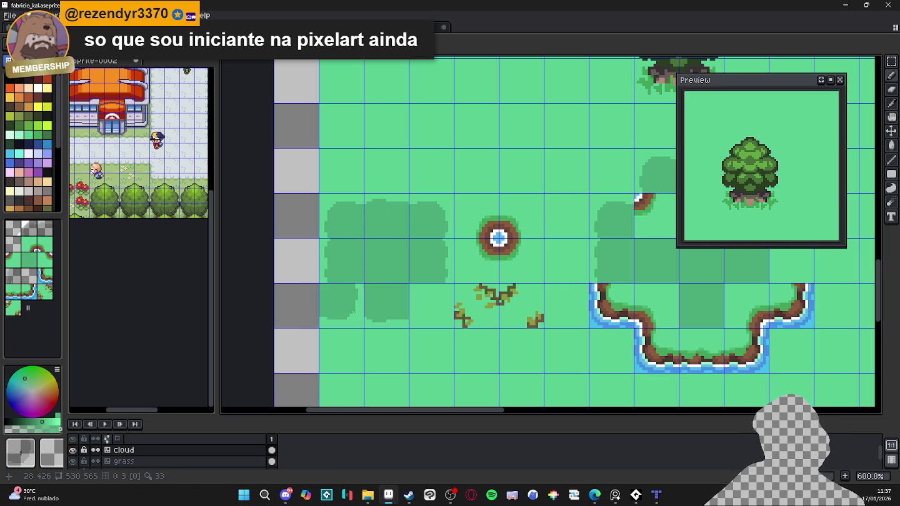
key(ctrl+z)
click(347, 302)
click(422, 299)
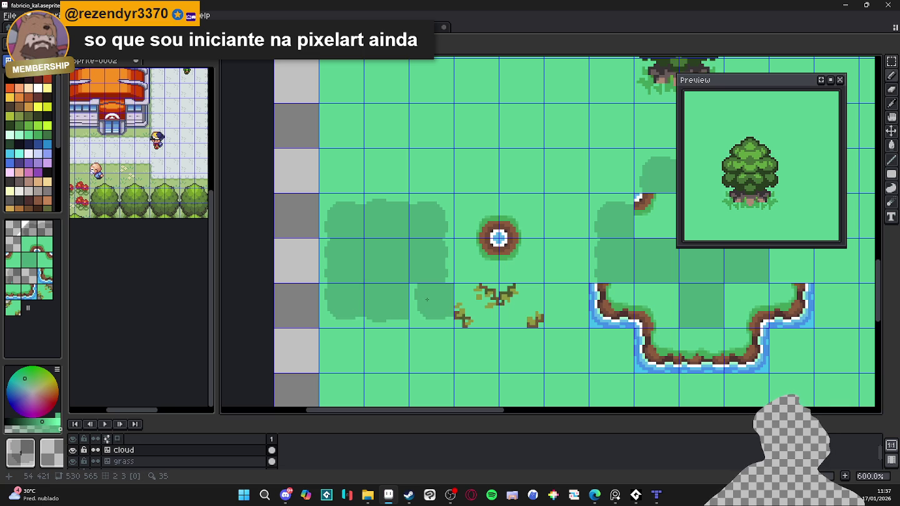
key(ctrl+z)
alt+click(394, 215)
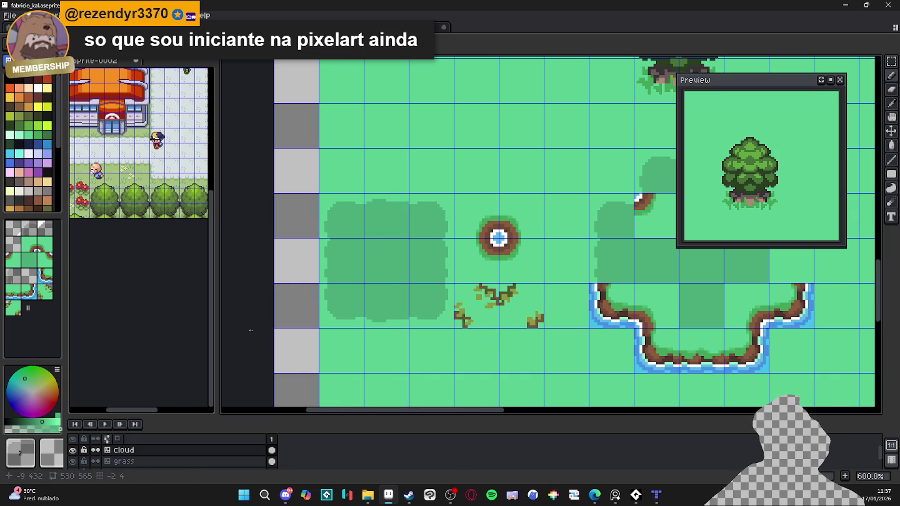
Step: Erase the lower lake's shore tiles, restoring the shadow tiles at the blob's lower corners
scroll(375, 388, down, 2)
scroll(375, 387, up, 1)
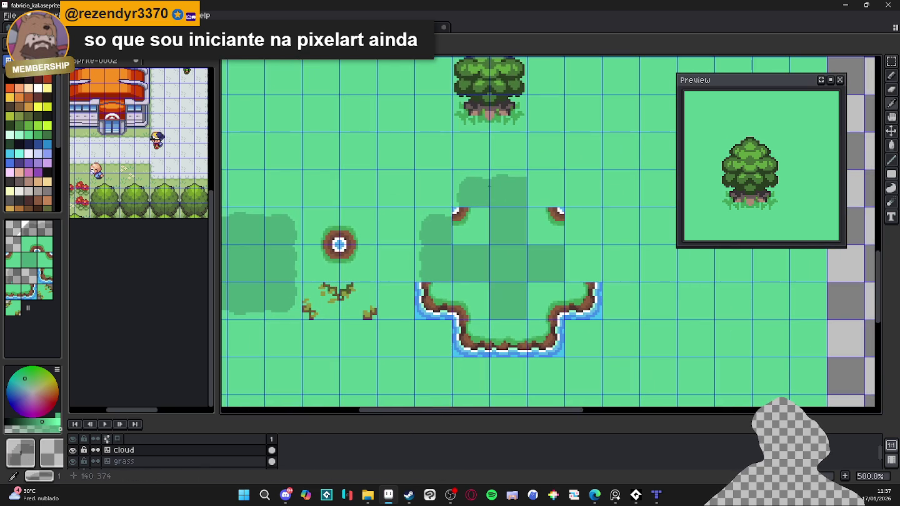
click(582, 229)
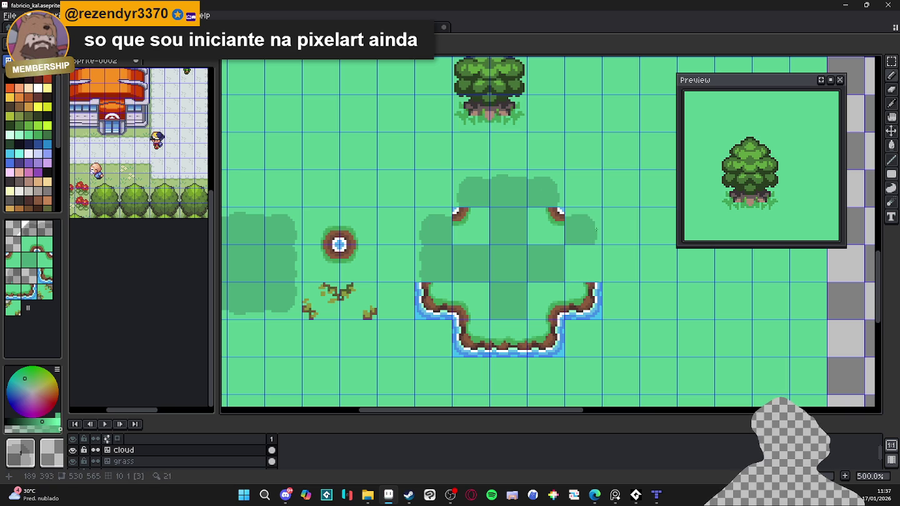
key(e)
drag(582, 303, 433, 301)
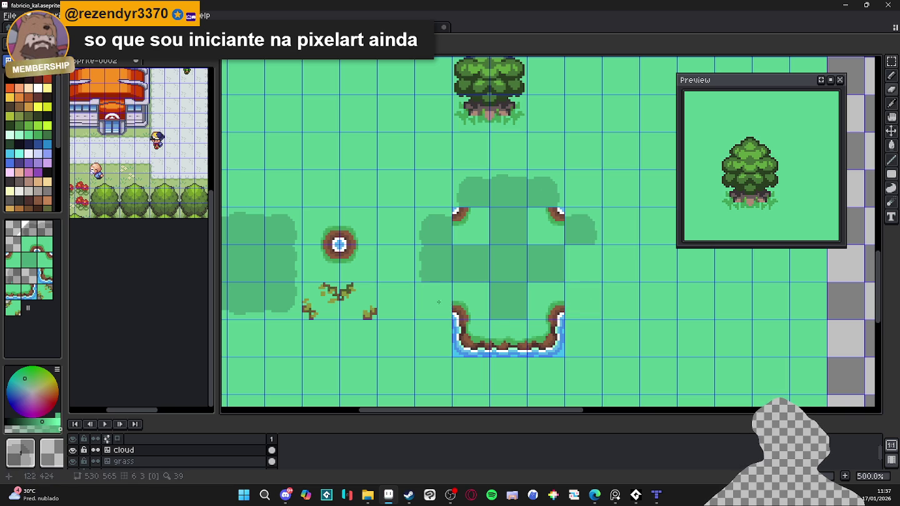
click(546, 340)
click(472, 330)
key(alt)
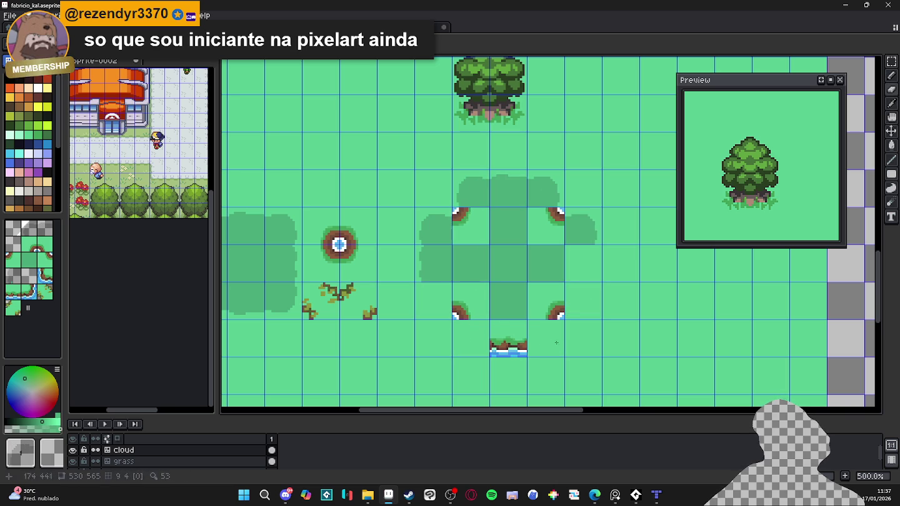
key(ctrl+z)
key(ctrl+z)
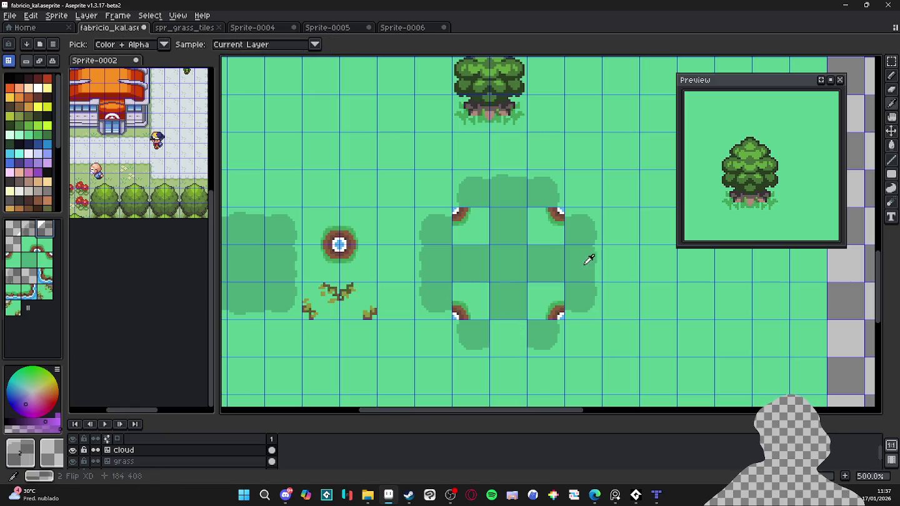
Step: Place tile 2 from the tileset below the blob as a rounded shadow tile
click(22, 236)
click(485, 317)
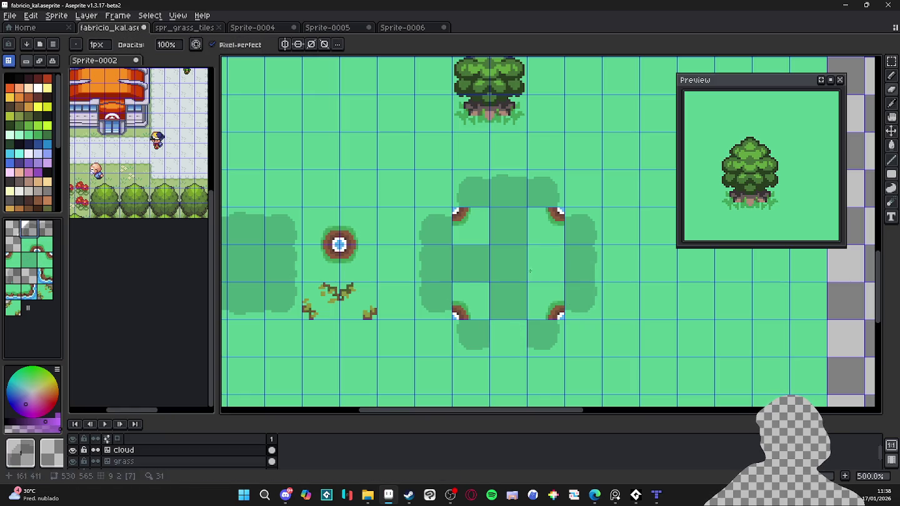
click(10, 134)
key(space+Tab)
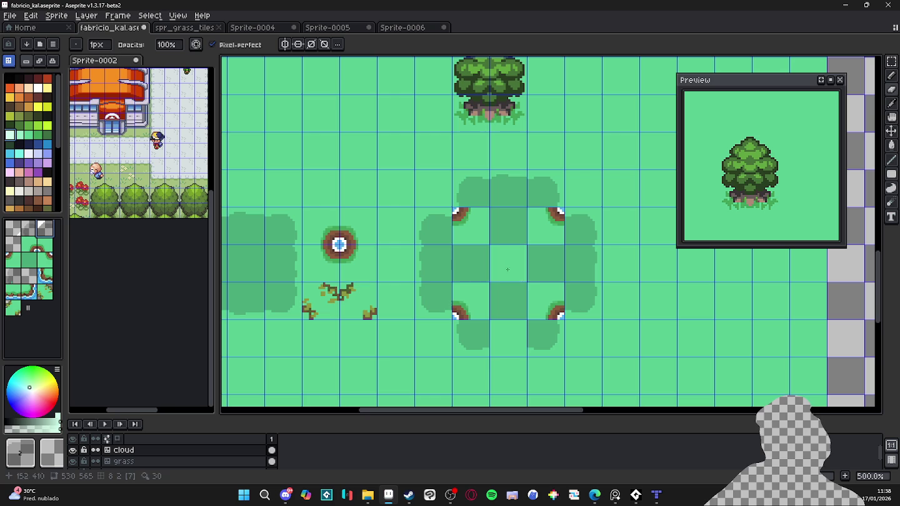
key(space+Tab)
key(space+Tab)
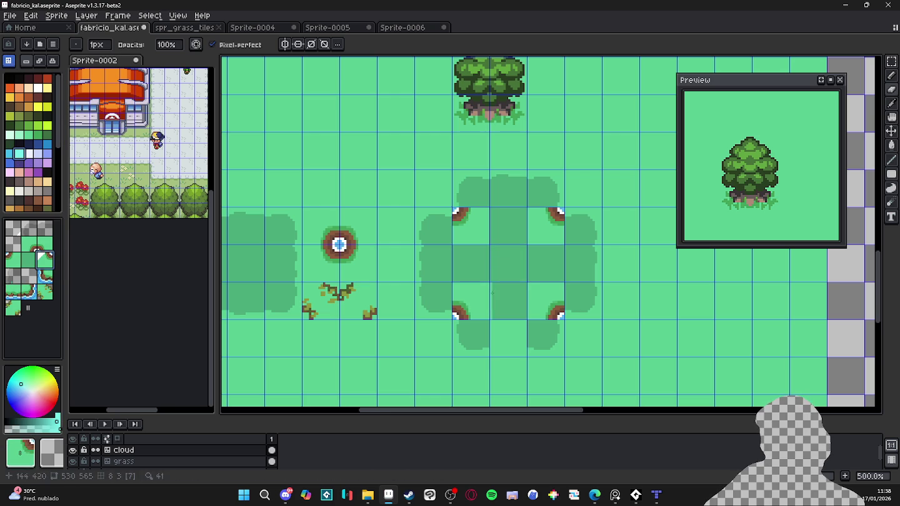
key(v)
key(b)
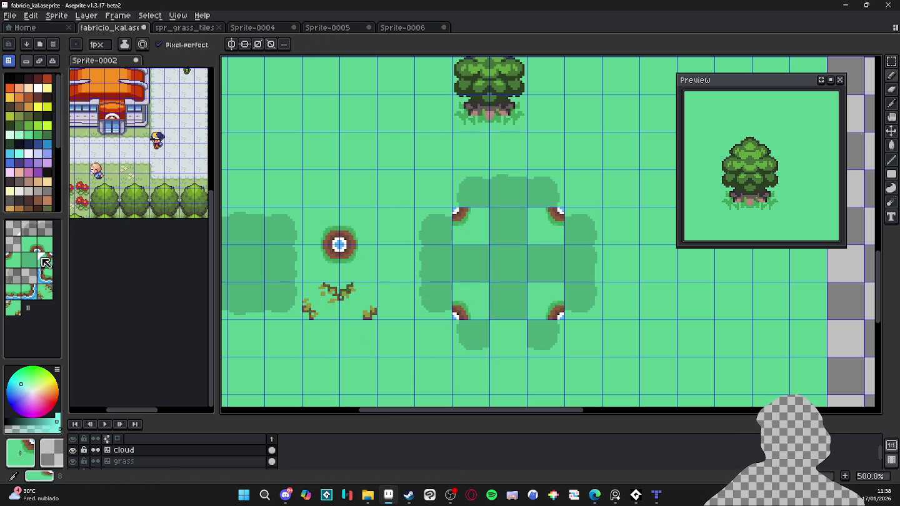
click(47, 229)
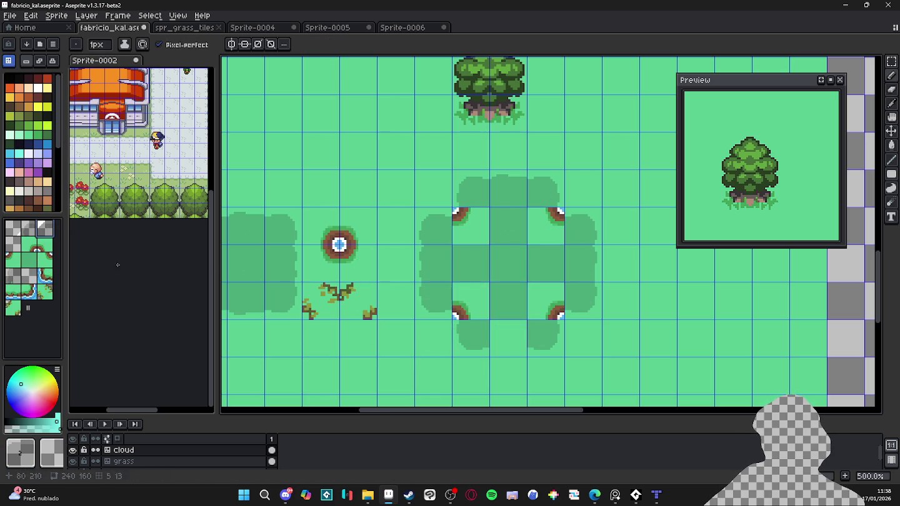
click(507, 327)
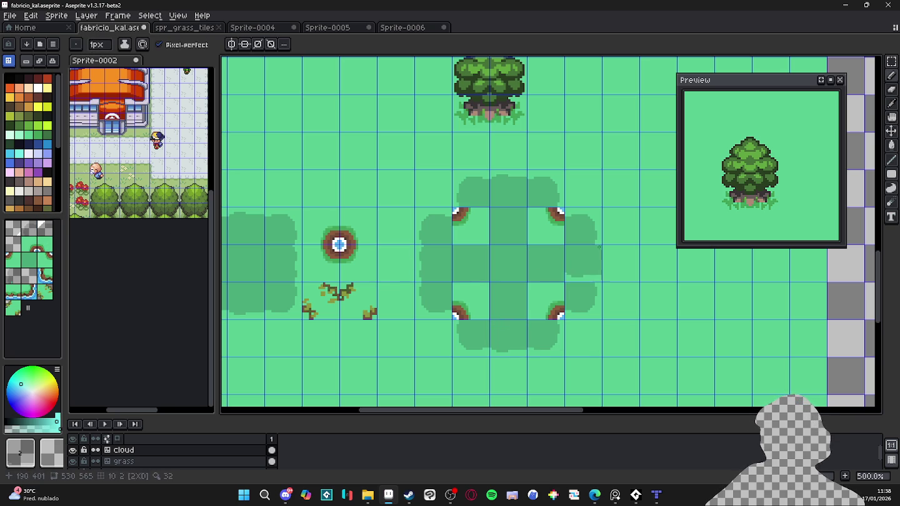
scroll(450, 262, down, 1)
Step: Zoom in on the left cloud shadow in pixel mode with the light-green drawing colour
drag(323, 302, 424, 302)
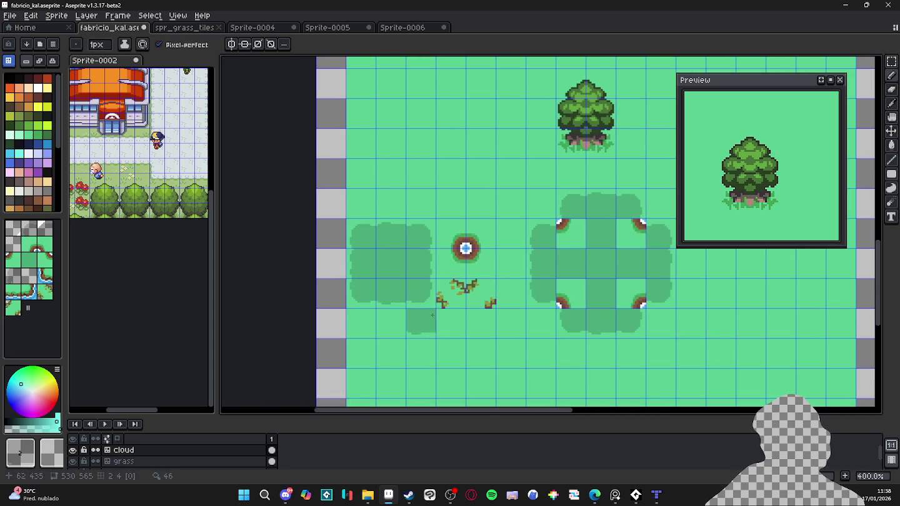
scroll(426, 303, down, 1)
scroll(454, 262, up, 1)
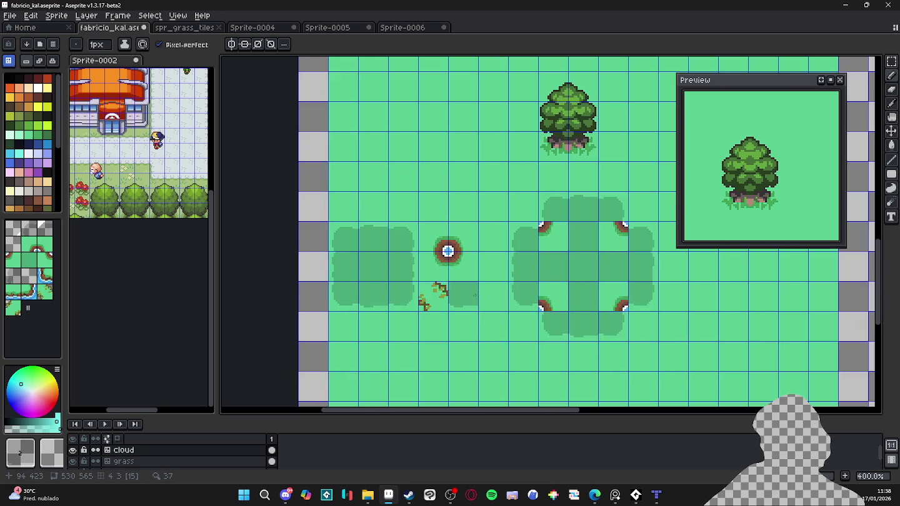
scroll(447, 249, up, 1)
drag(448, 242, 568, 218)
scroll(471, 224, up, 1)
scroll(472, 223, up, 1)
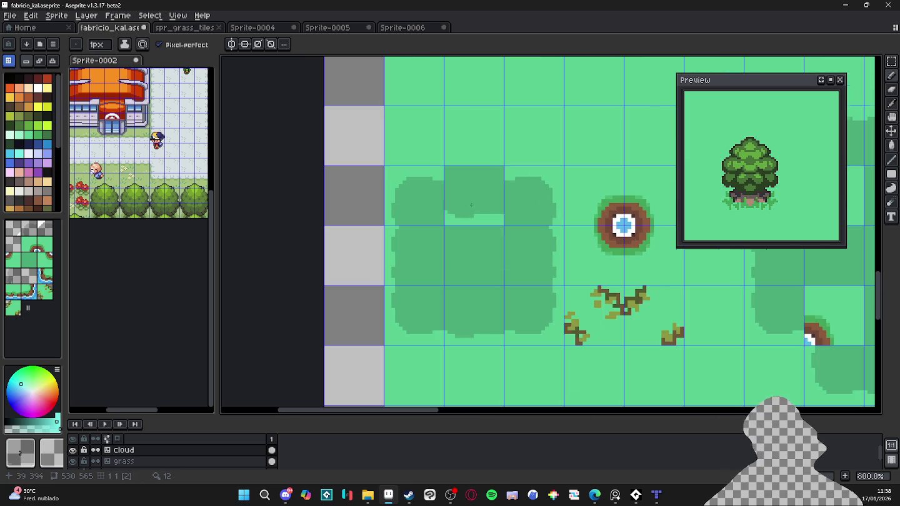
key(v)
click(37, 96)
scroll(425, 194, up, 3)
key(b)
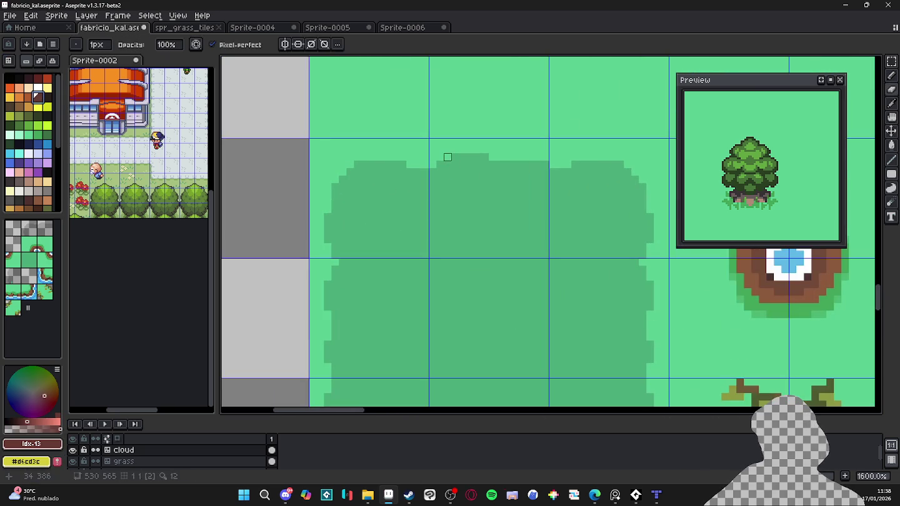
drag(466, 169, 482, 176)
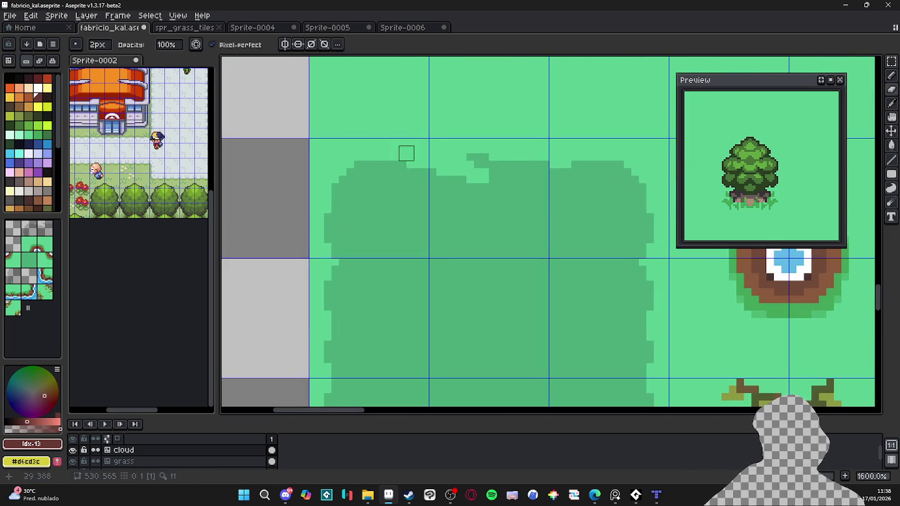
key(ctrl+z)
scroll(458, 219, down, 4)
scroll(445, 193, up, 1)
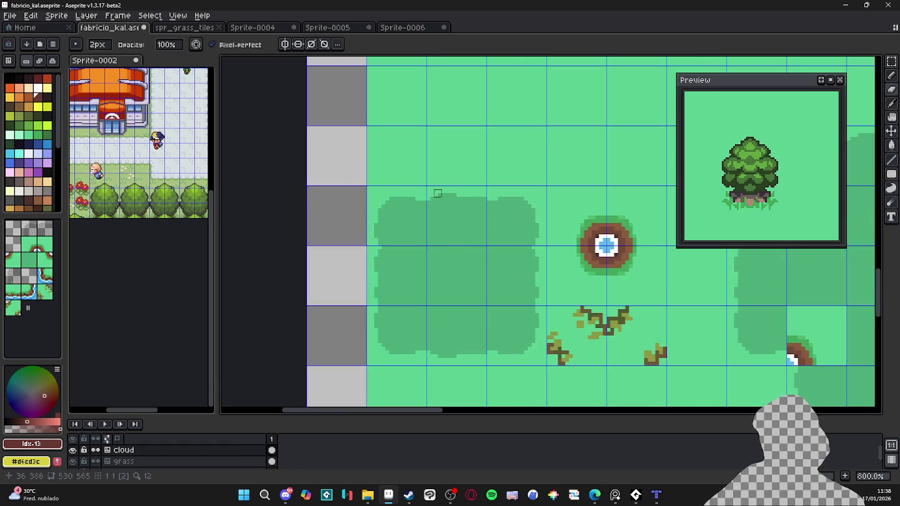
scroll(453, 204, up, 2)
scroll(443, 195, up, 1)
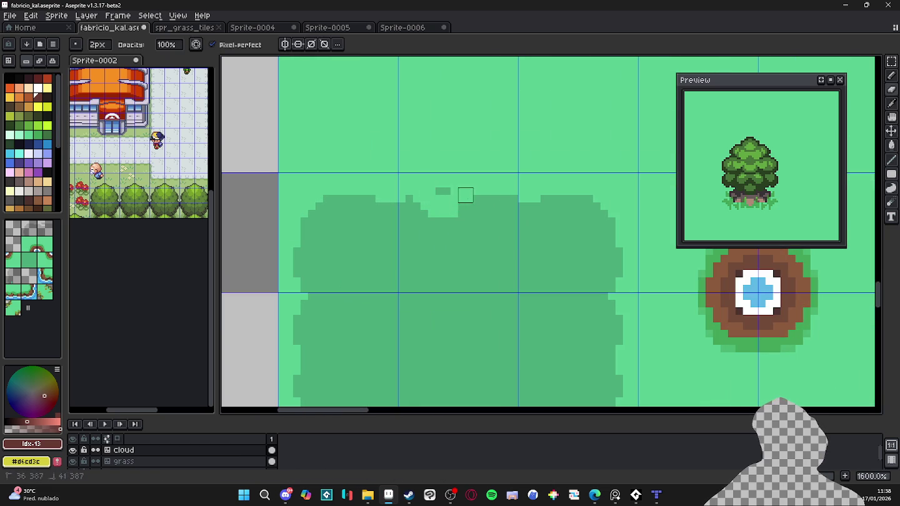
Step: With a 1px symmetric pencil, turn one edge pixel on each side back to grass green
key(minus)
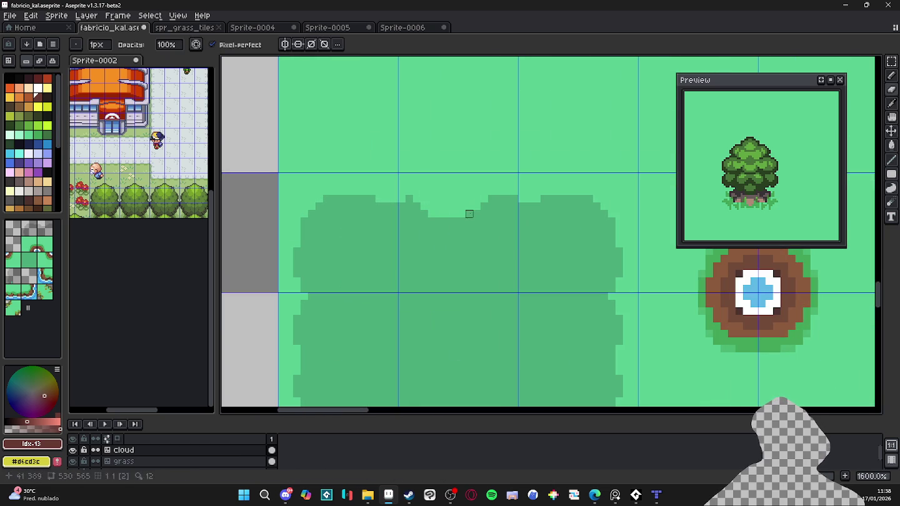
scroll(410, 199, down, 3)
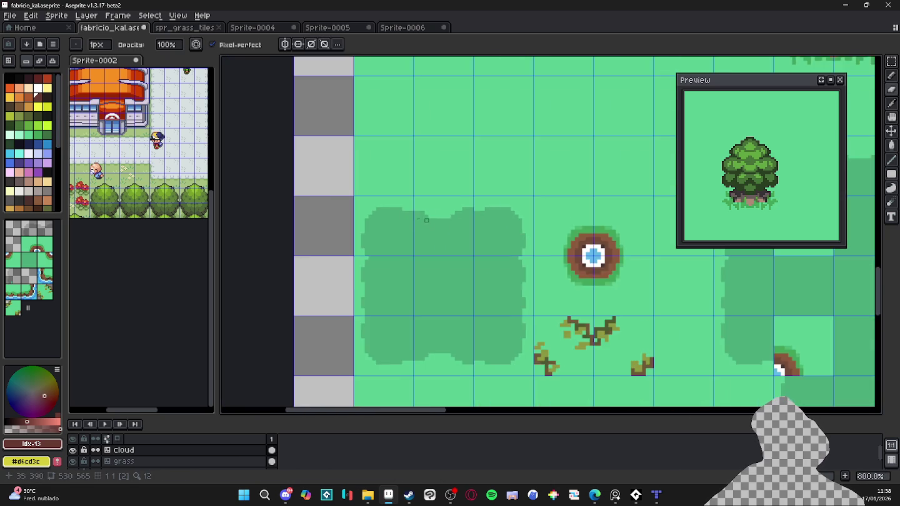
scroll(447, 184, up, 1)
scroll(393, 179, up, 1)
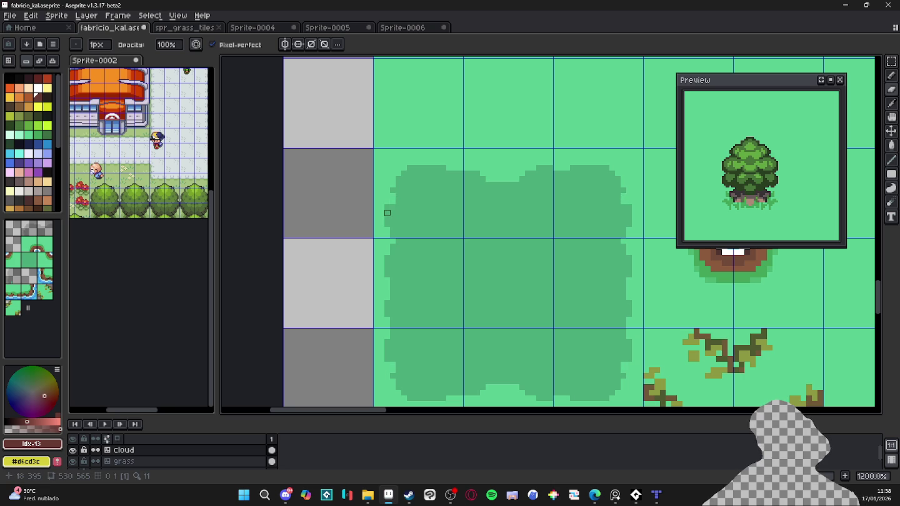
key(plus)
key(plus)
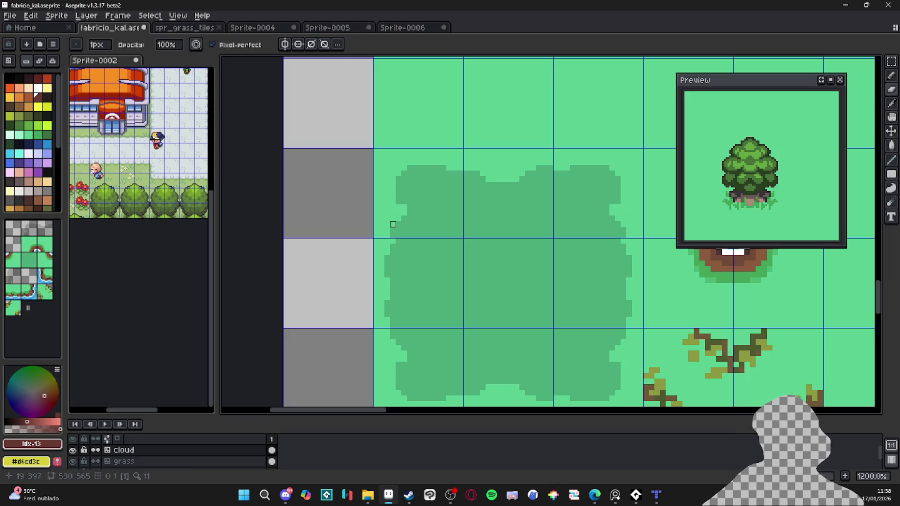
click(824, 81)
scroll(407, 245, down, 2)
scroll(368, 227, up, 1)
key(plus)
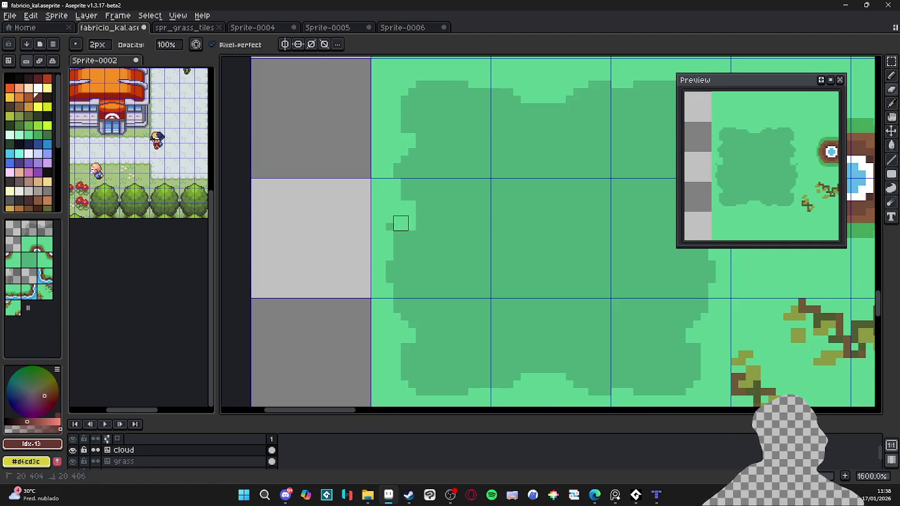
key(minus)
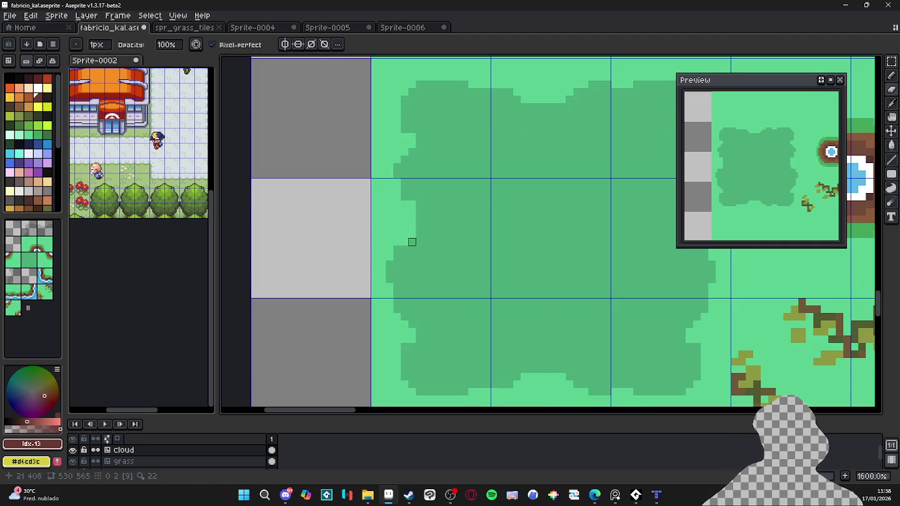
click(390, 268)
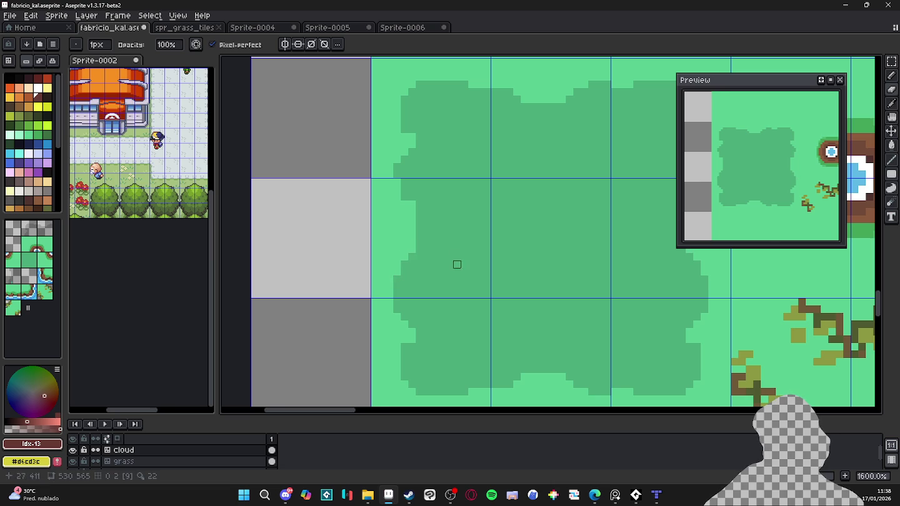
scroll(423, 292, down, 1)
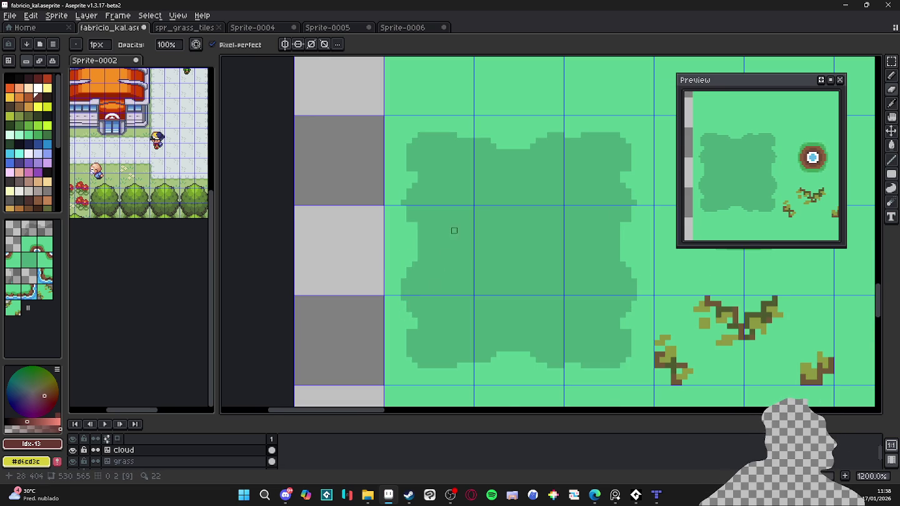
scroll(428, 214, up, 1)
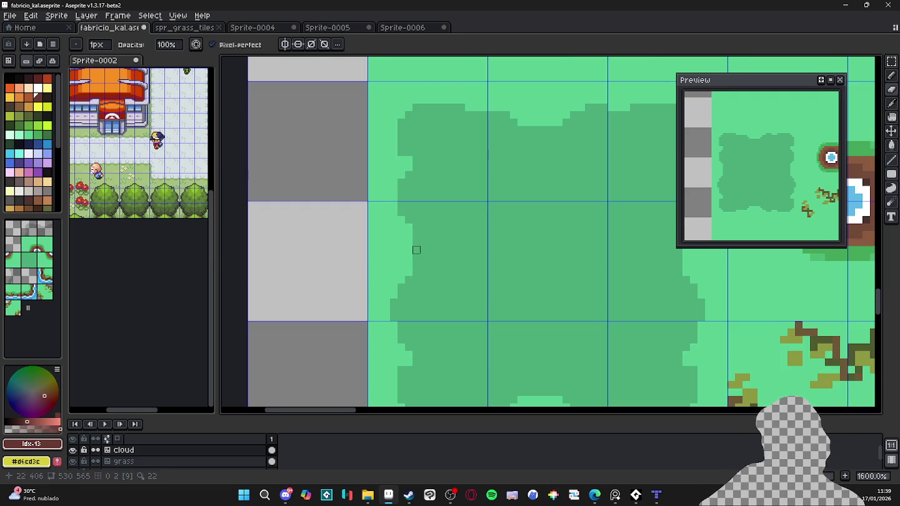
click(416, 258)
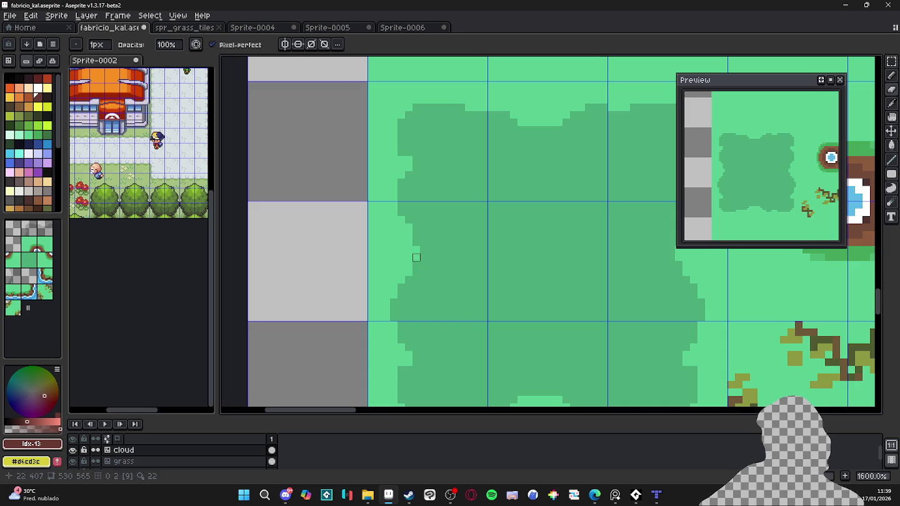
scroll(426, 227, right, 2)
scroll(518, 250, right, 2)
scroll(518, 251, down, 2)
key(e)
key(b)
alt+click(593, 250)
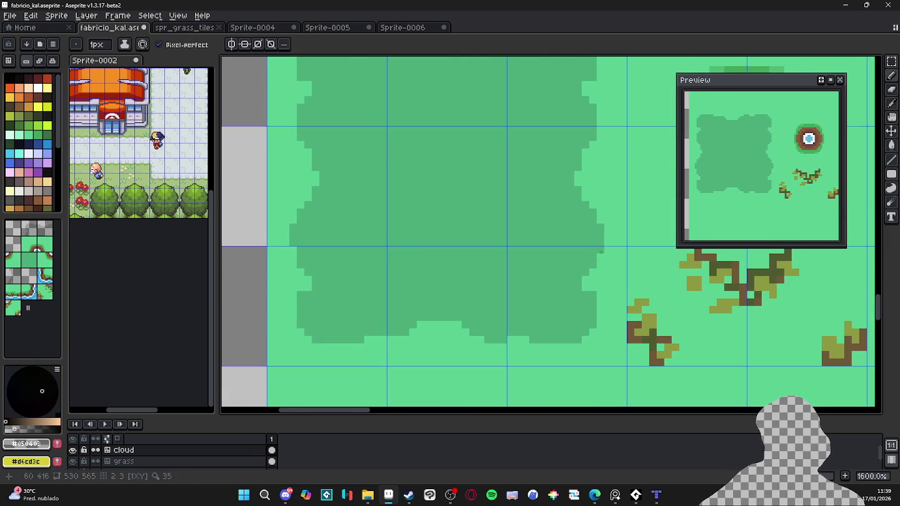
click(600, 257)
key(e)
mouse_move(594, 296)
mouse_down()
mouse_move(594, 333)
mouse_move(563, 341)
mouse_up()
click(566, 347)
key(b)
click(568, 266)
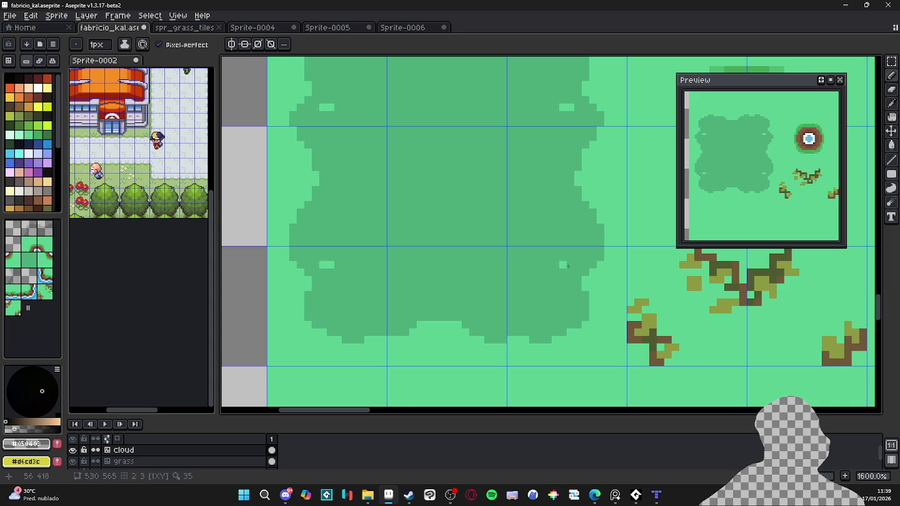
drag(568, 266, 566, 267)
key(ctrl+z)
key(e)
key(b)
key(e)
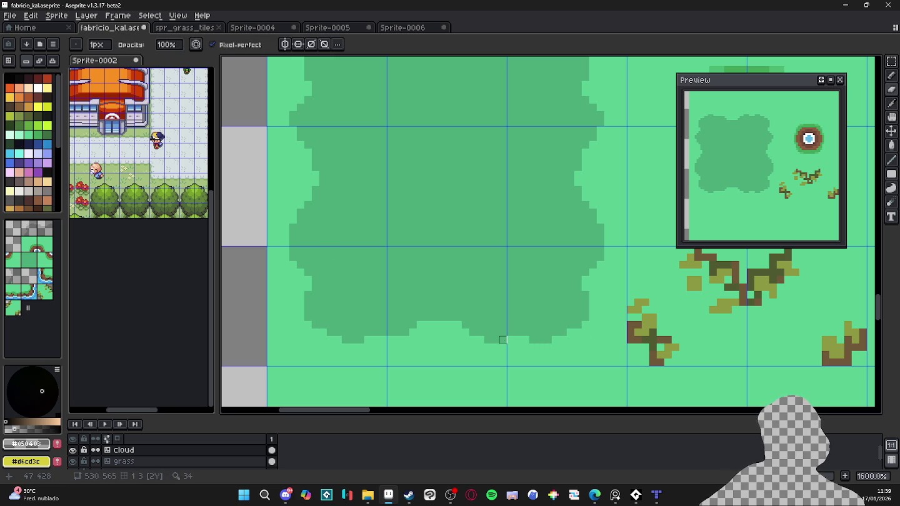
click(480, 333)
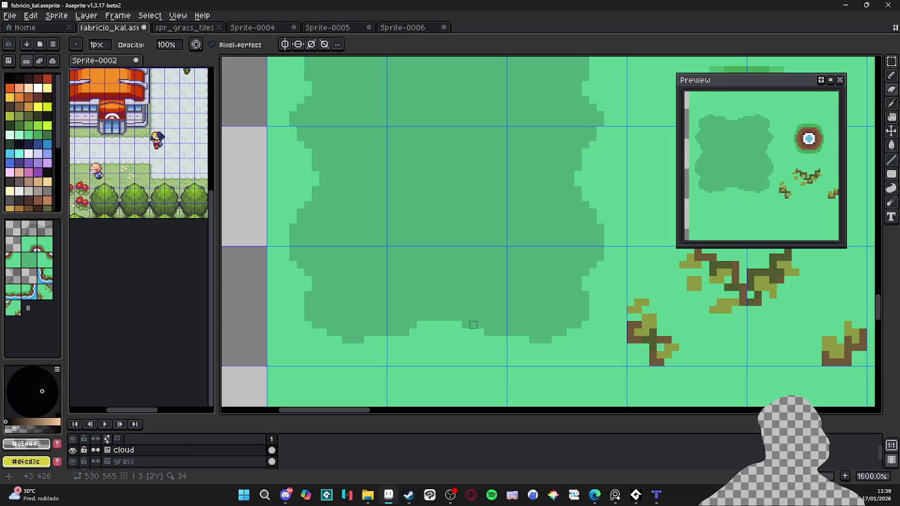
scroll(465, 325, down, 2)
scroll(444, 329, up, 2)
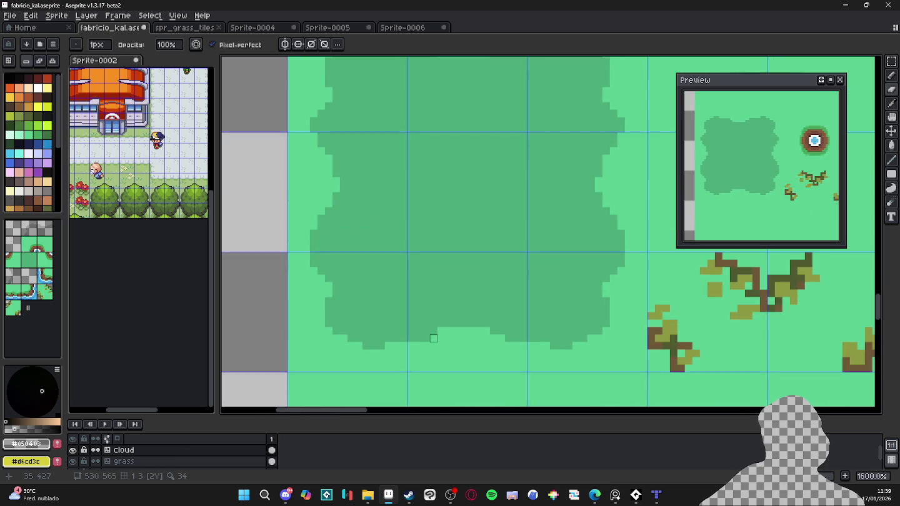
scroll(442, 331, down, 1)
scroll(439, 318, down, 1)
scroll(436, 307, down, 1)
scroll(410, 310, up, 4)
scroll(409, 312, down, 2)
scroll(408, 315, down, 2)
scroll(408, 317, down, 2)
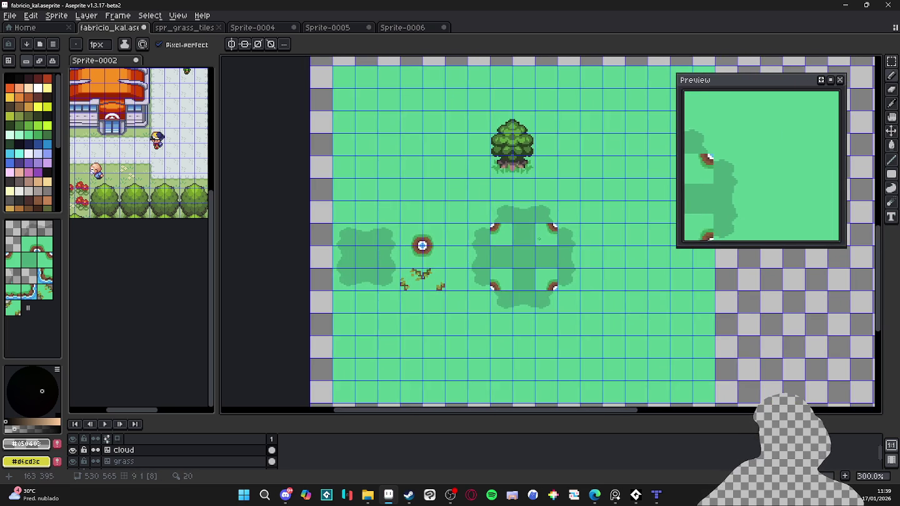
Step: Add dark-green pixels along the small cloud's top edge, filling its notch and top-left bump
scroll(363, 296, up, 3)
scroll(436, 209, up, 2)
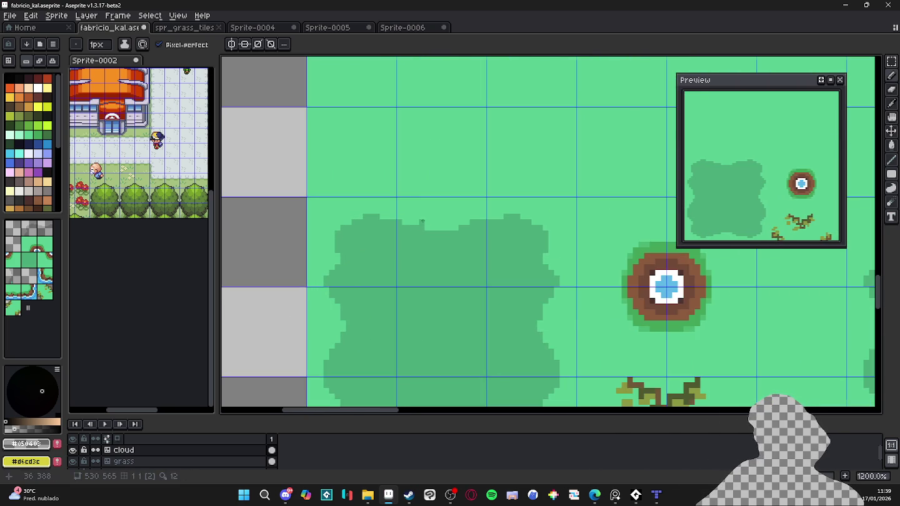
scroll(478, 220, up, 2)
mouse_move(466, 216)
mouse_down()
mouse_move(429, 223)
mouse_move(461, 229)
mouse_up()
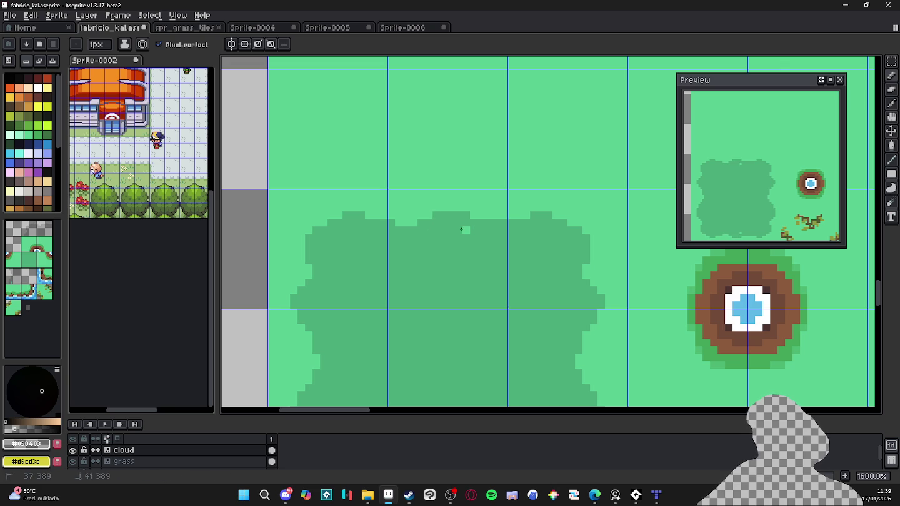
drag(407, 222, 422, 215)
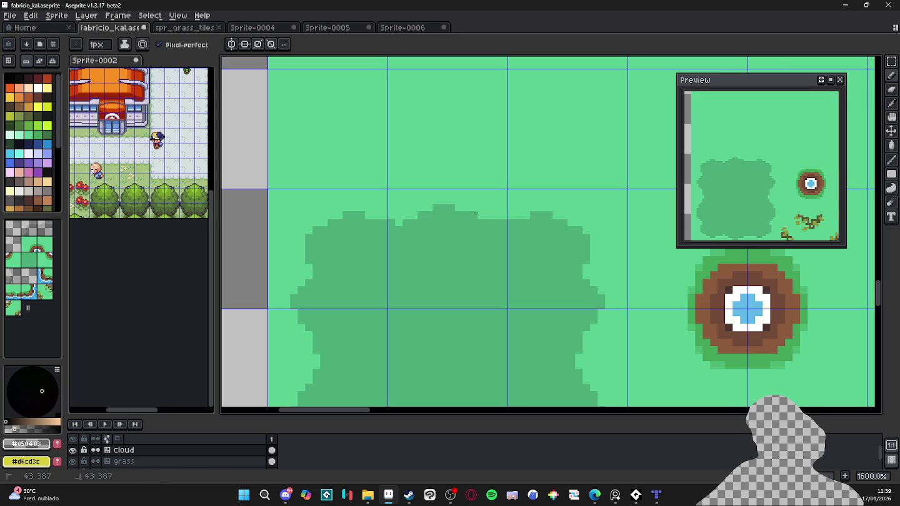
click(427, 207)
scroll(452, 213, down, 3)
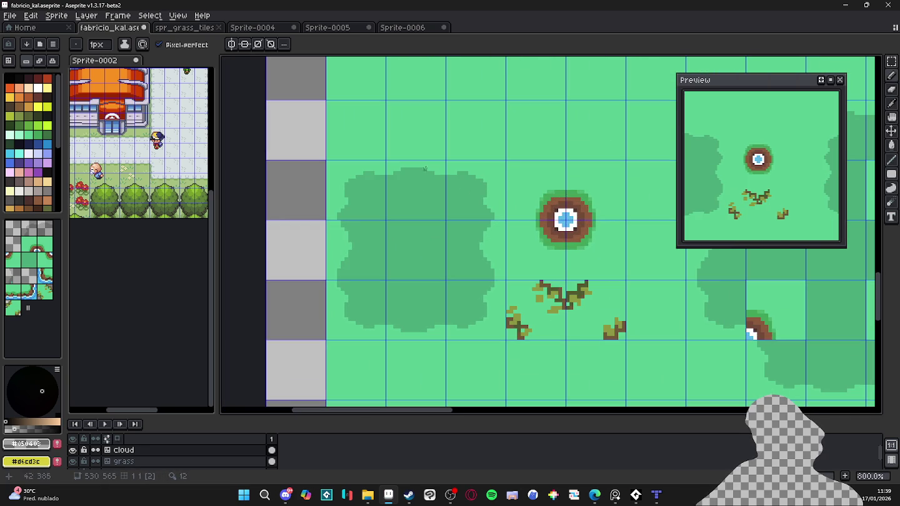
scroll(443, 173, up, 3)
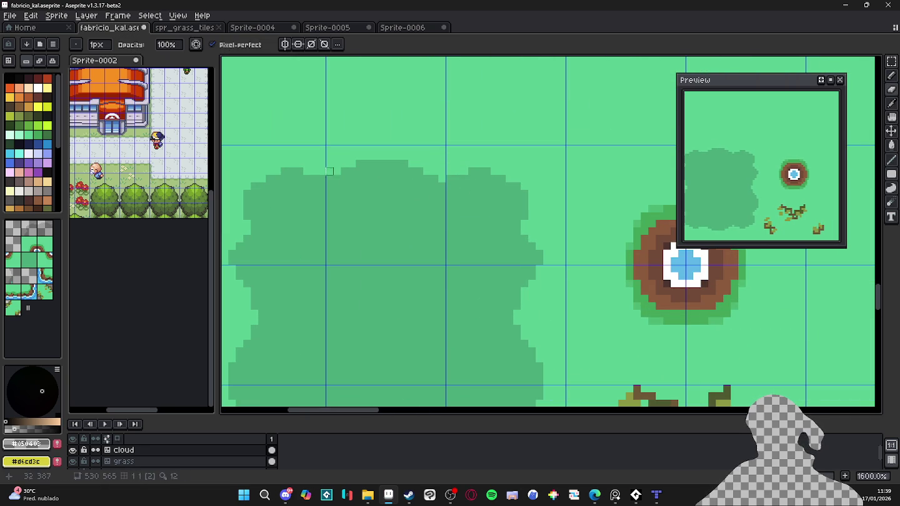
scroll(329, 179, down, 3)
scroll(387, 150, up, 3)
Step: Add a dark-green pixel at the small cloud's top-right edge and clean it up with the eraser
key(e)
key(b)
drag(429, 144, 442, 145)
key(e)
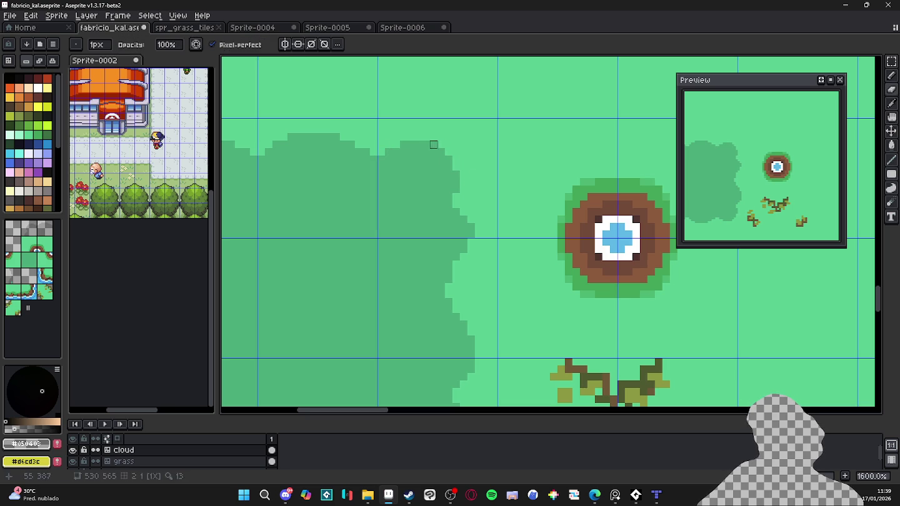
key(e)
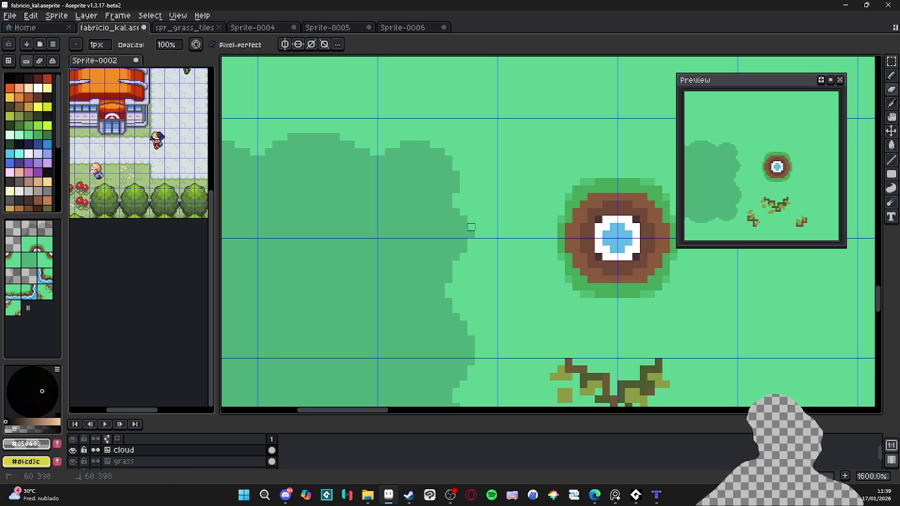
key(b)
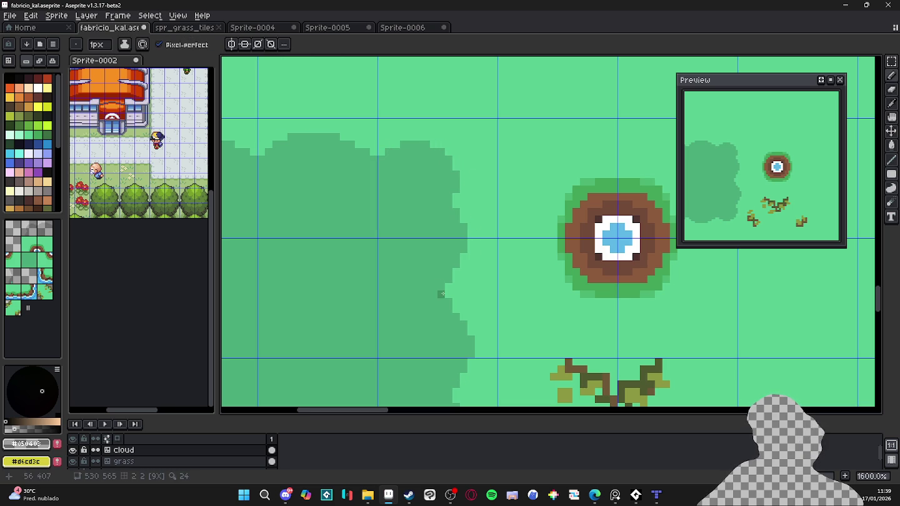
scroll(441, 294, down, 2)
scroll(462, 250, up, 2)
key(e)
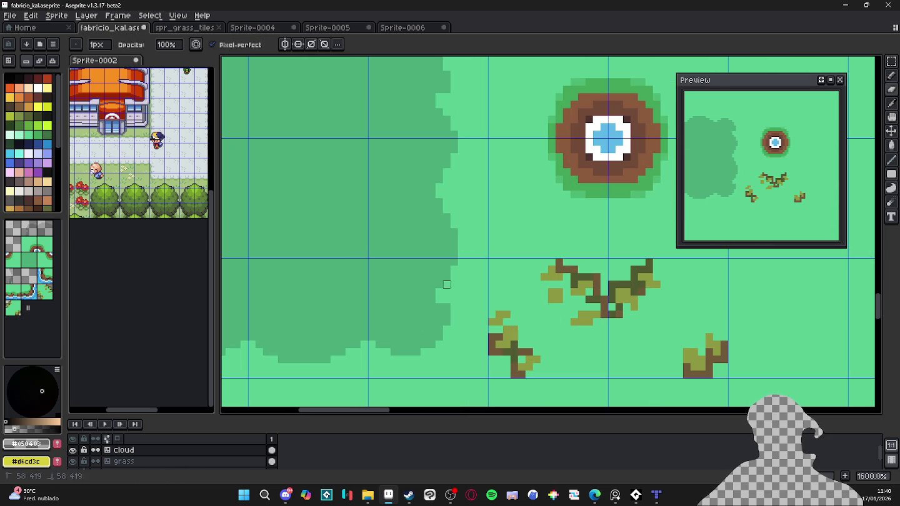
scroll(447, 281, down, 2)
scroll(447, 306, up, 1)
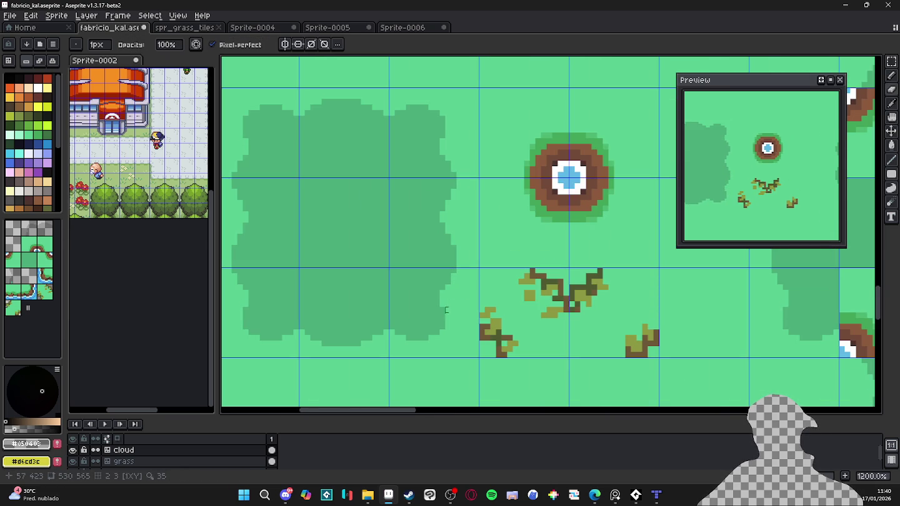
scroll(404, 332, down, 2)
scroll(400, 325, up, 1)
scroll(397, 320, down, 1)
scroll(397, 318, down, 2)
scroll(396, 318, down, 1)
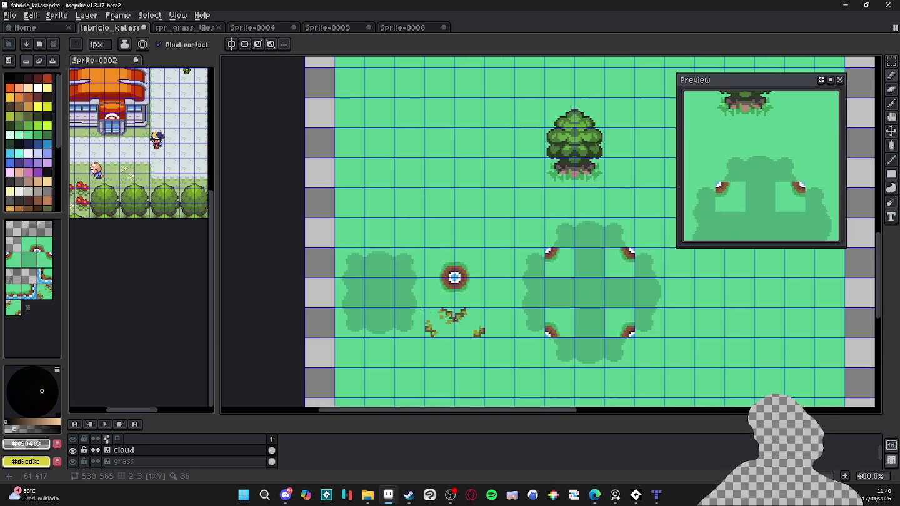
Step: Erase and marquee-delete the dirt-hole corner pieces in the large cloud shadow
scroll(288, 250, up, 1)
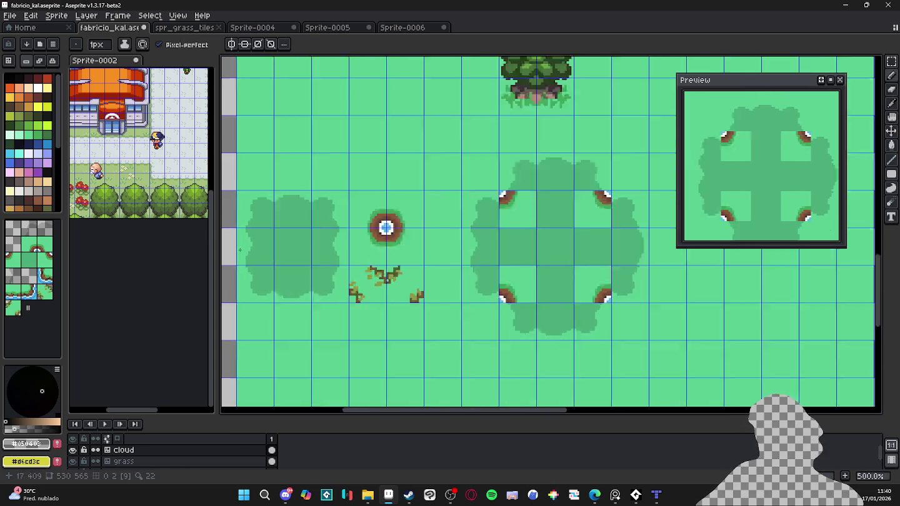
scroll(269, 232, up, 4)
scroll(262, 223, up, 3)
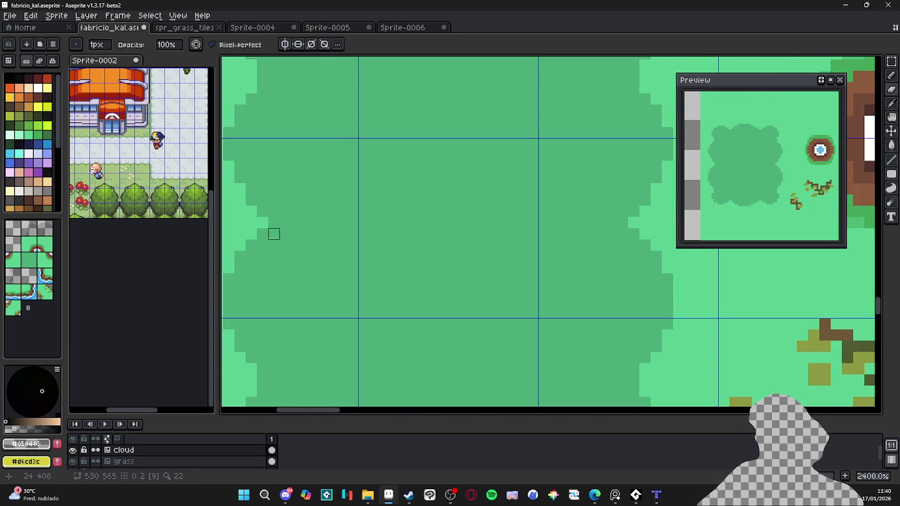
scroll(272, 221, down, 3)
scroll(354, 223, down, 2)
drag(385, 227, 402, 230)
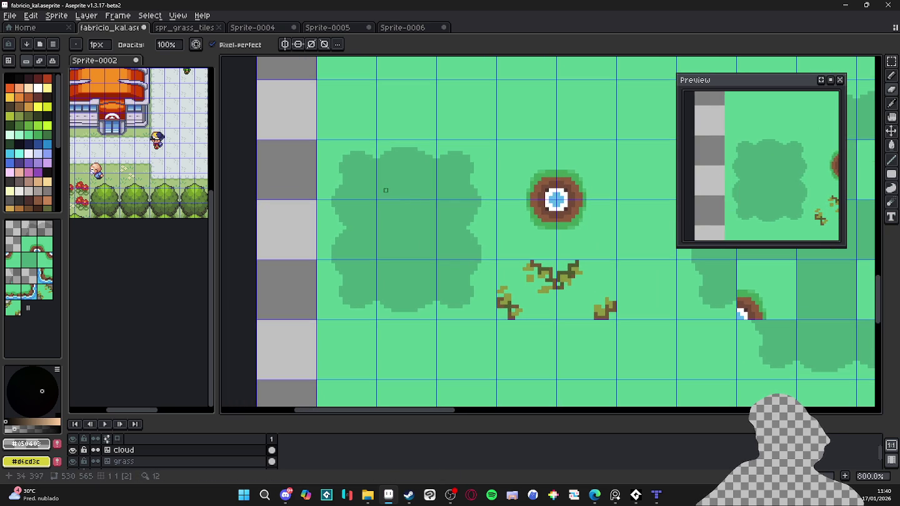
scroll(325, 183, up, 5)
scroll(390, 201, down, 3)
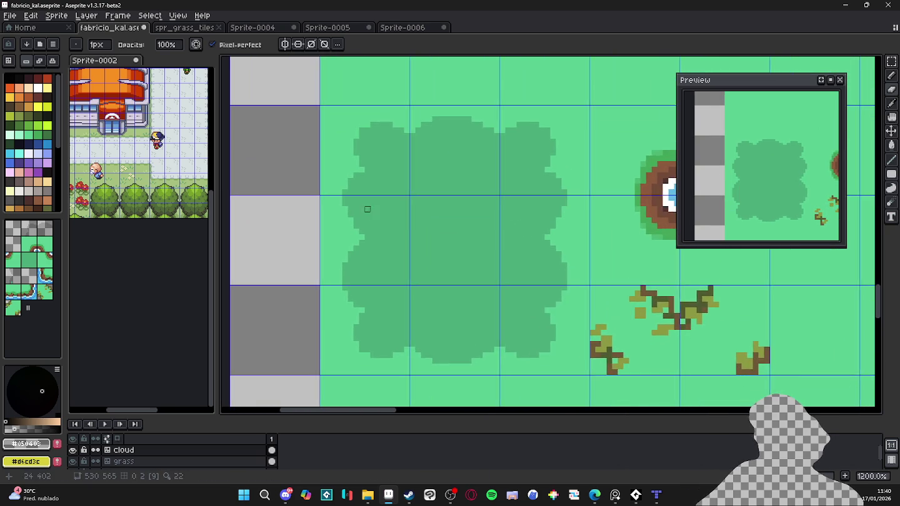
scroll(402, 215, down, 2)
drag(438, 253, 411, 217)
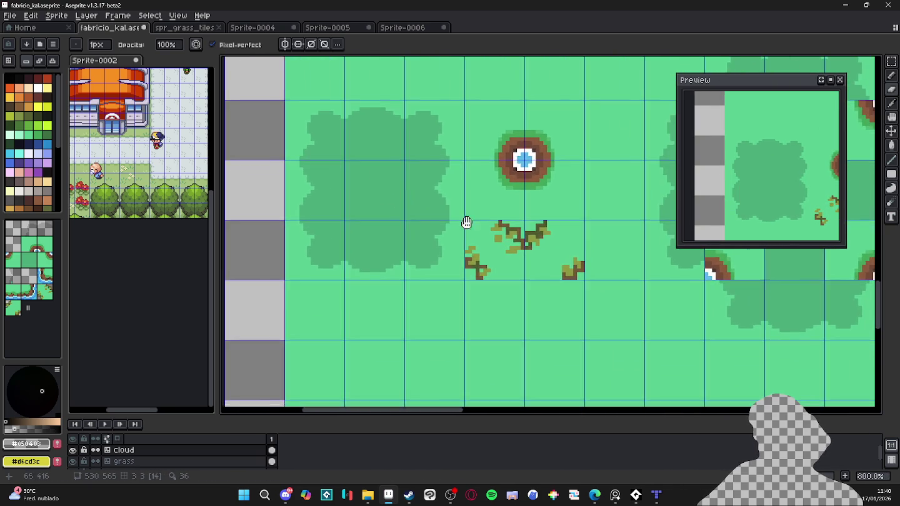
drag(472, 220, 313, 239)
scroll(416, 279, up, 2)
key(e)
mouse_move(452, 299)
mouse_down()
mouse_move(400, 298)
mouse_move(437, 292)
mouse_up()
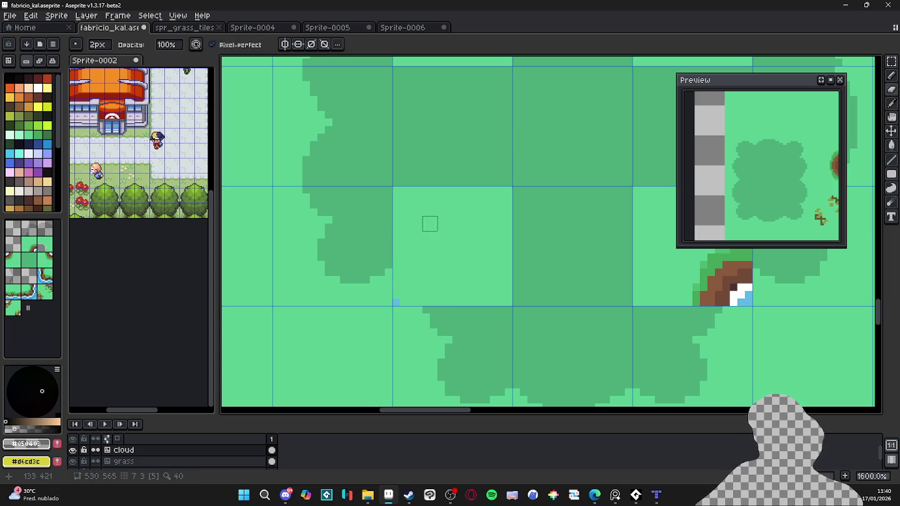
key(m)
mouse_move(447, 225)
mouse_down()
mouse_move(451, 235)
mouse_move(437, 148)
mouse_move(529, 155)
mouse_move(533, 262)
mouse_up()
scroll(457, 250, down, 3)
key(Delete)
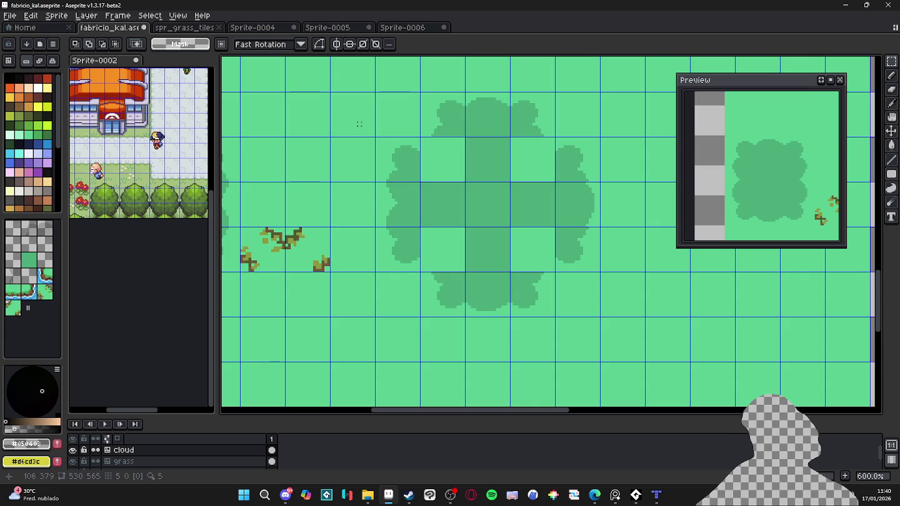
Step: Place a grass tileset corner tile into the large cloud
key(b)
scroll(438, 139, up, 3)
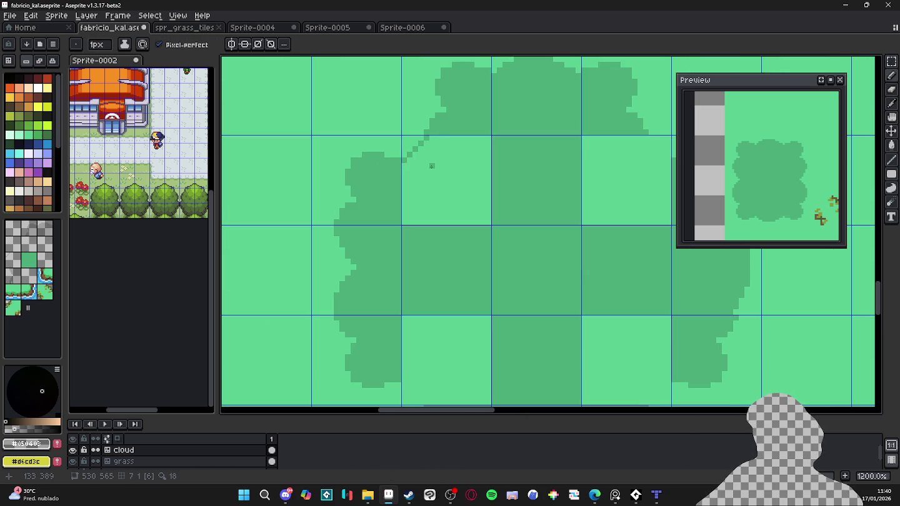
scroll(426, 164, down, 3)
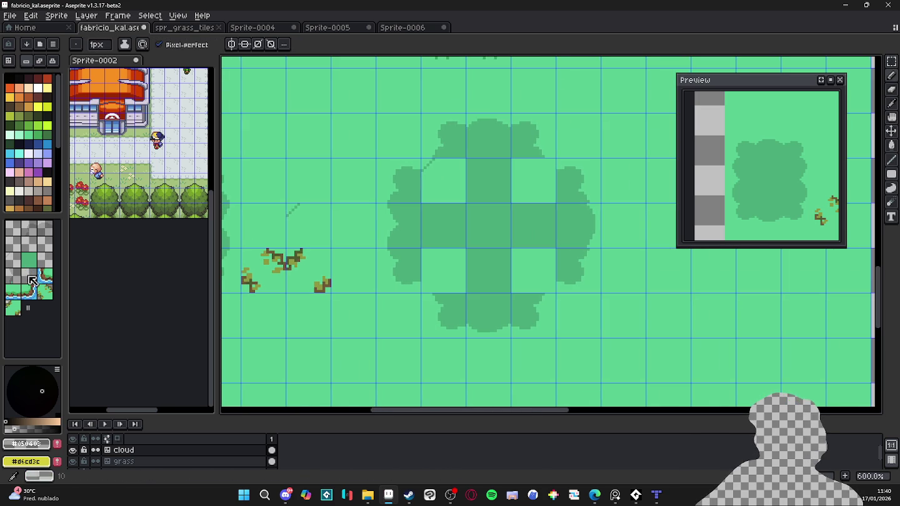
click(21, 262)
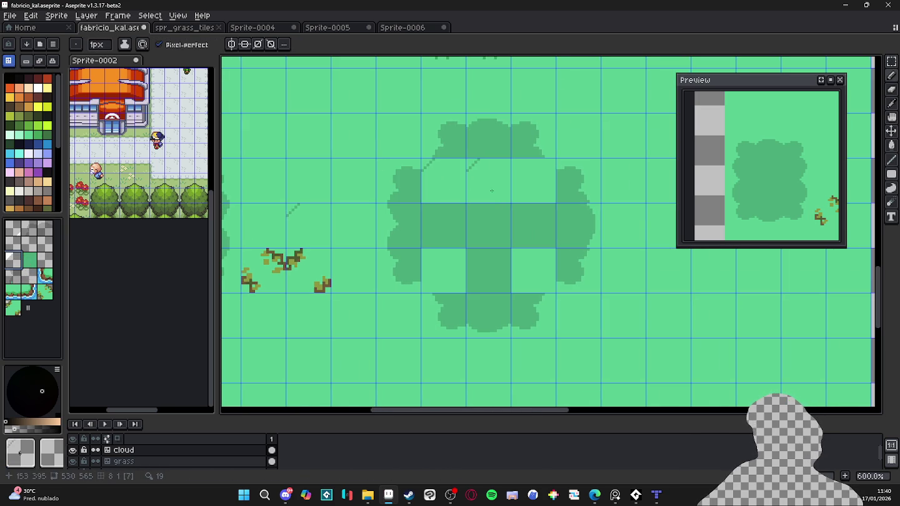
click(525, 258)
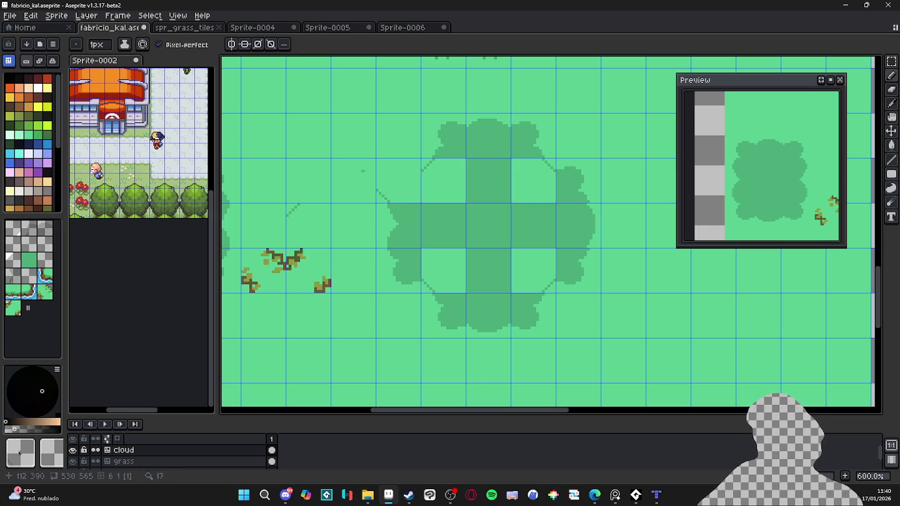
key(Tab)
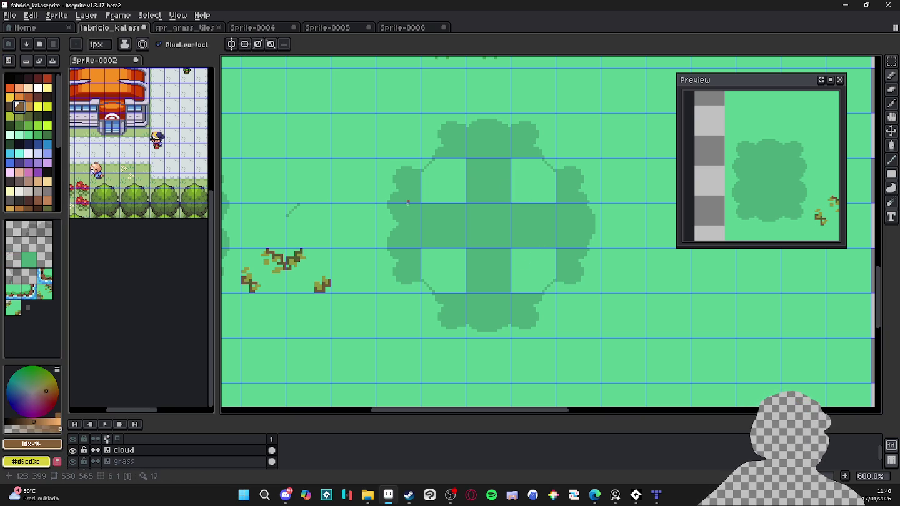
Step: Eyedrop the cloud shadow colour and Paint Bucket the light gaps inside the cloud
scroll(411, 211, up, 5)
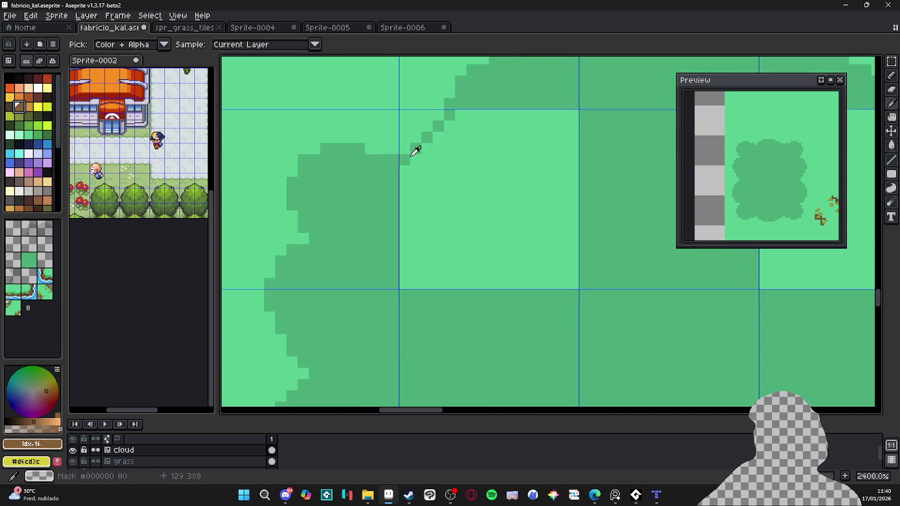
alt+click(415, 150)
key(g)
click(450, 180)
scroll(449, 179, down, 3)
scroll(449, 179, down, 2)
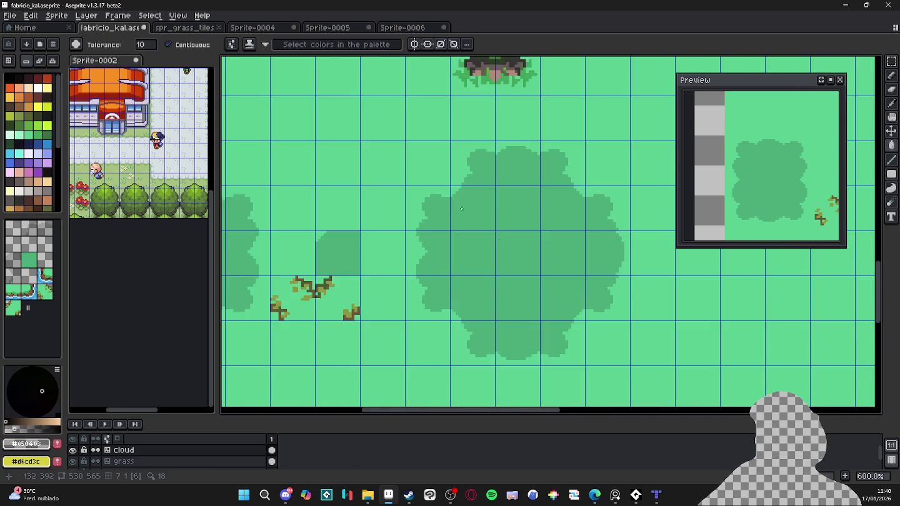
scroll(464, 188, up, 3)
key(b)
scroll(473, 166, down, 3)
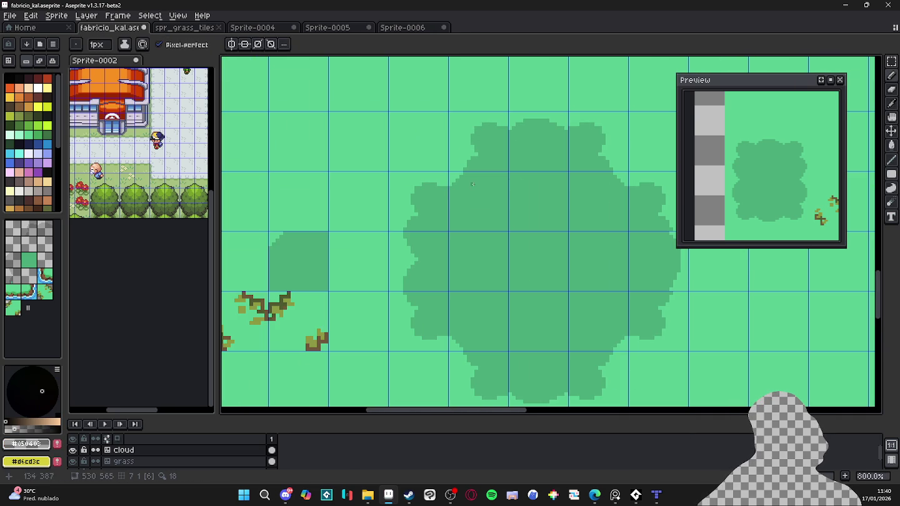
Step: Erase the stray pixels along the large cloud's edge with the Eraser
scroll(485, 193, down, 1)
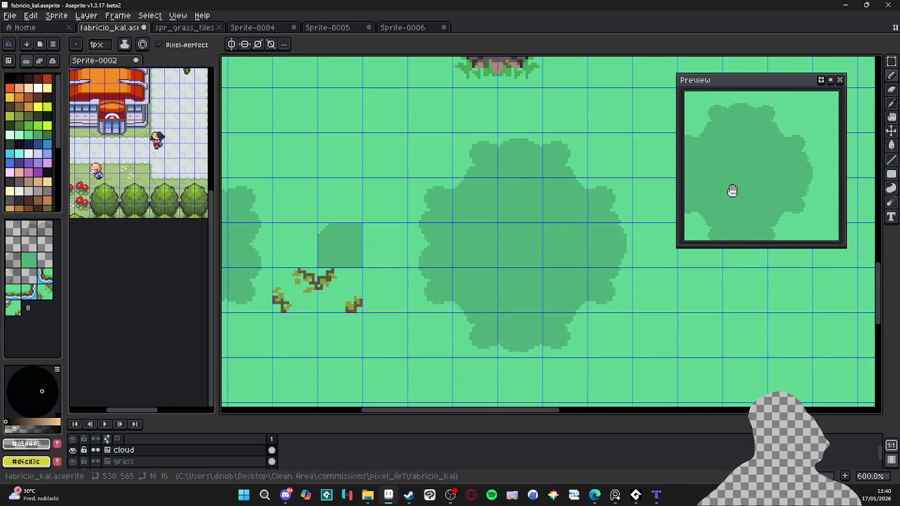
scroll(731, 192, down, 1)
scroll(752, 181, up, 1)
scroll(486, 227, up, 2)
scroll(430, 187, up, 2)
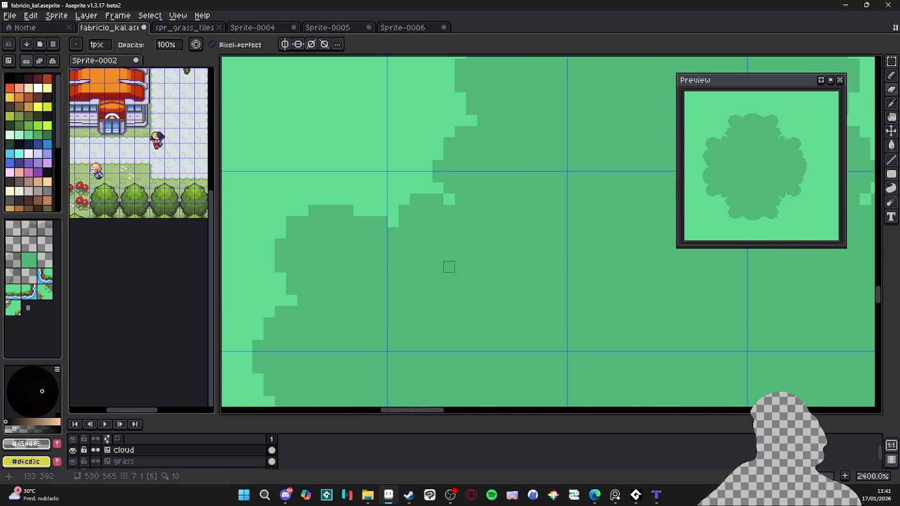
scroll(449, 267, down, 4)
drag(443, 265, 434, 221)
scroll(431, 291, down, 1)
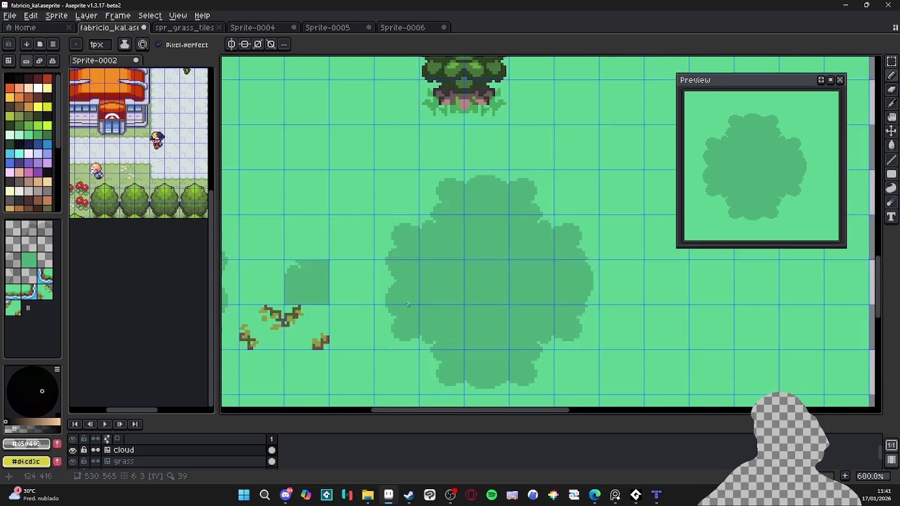
scroll(437, 282, up, 1)
scroll(425, 382, up, 3)
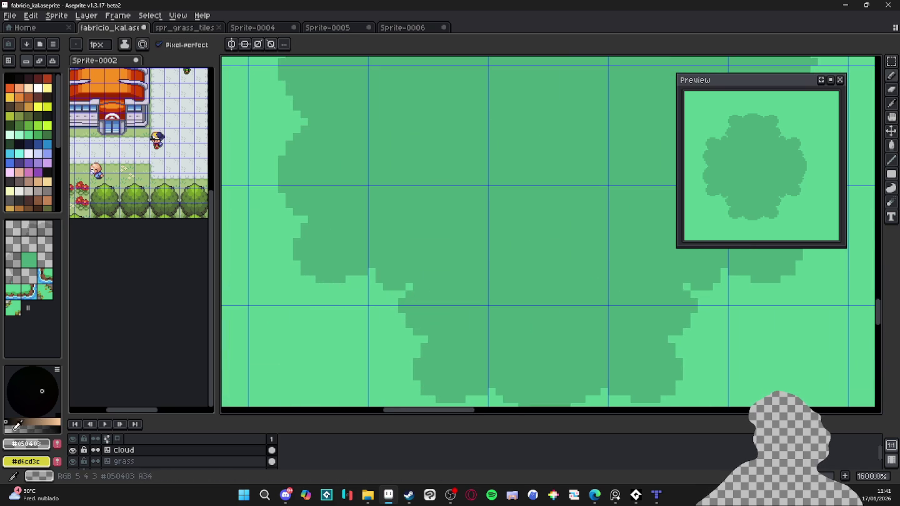
scroll(450, 257, up, 3)
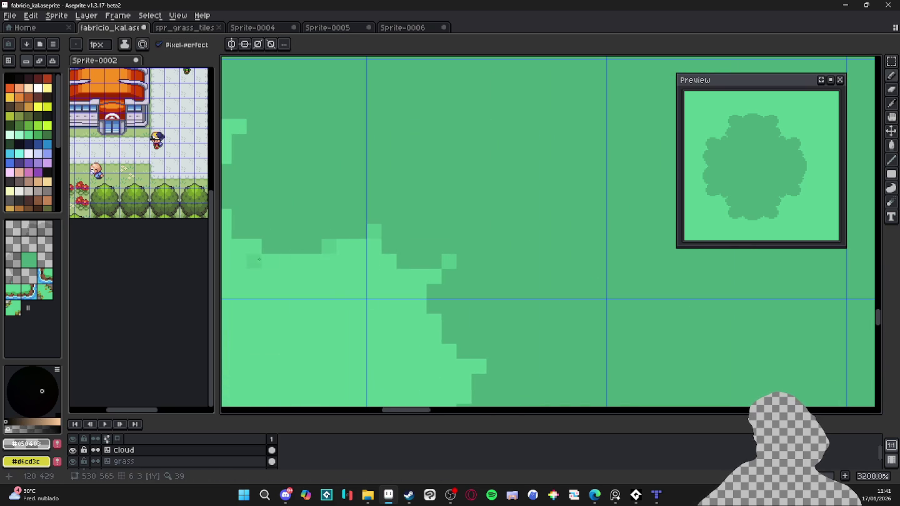
key(alt)
key(e)
scroll(402, 369, down, 3)
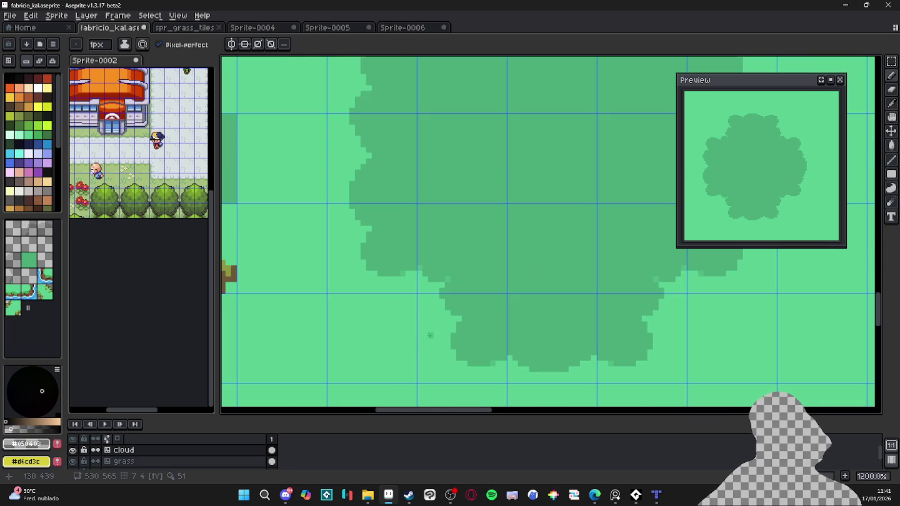
scroll(429, 336, up, 4)
key(alt)
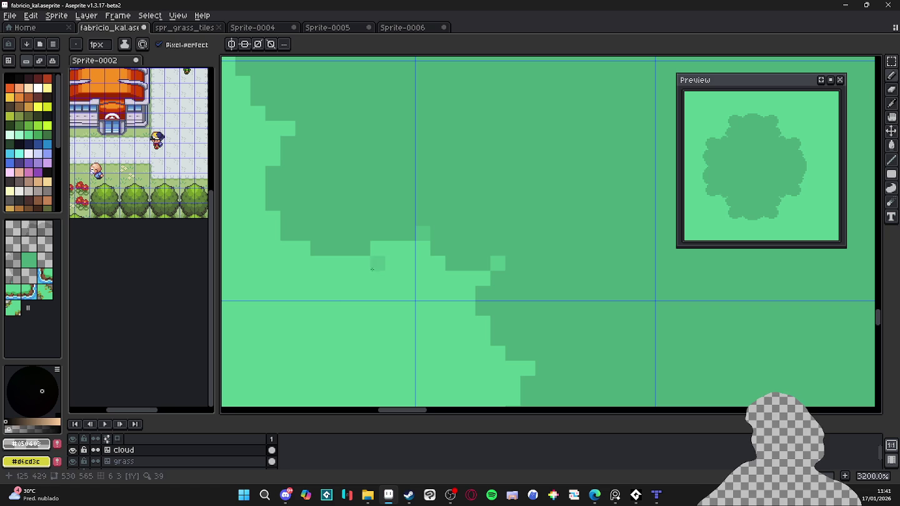
click(378, 248)
click(423, 233)
Step: Sample the cloud shadow colour and fill six notched corner pixels along the cloud edge
key(alt)
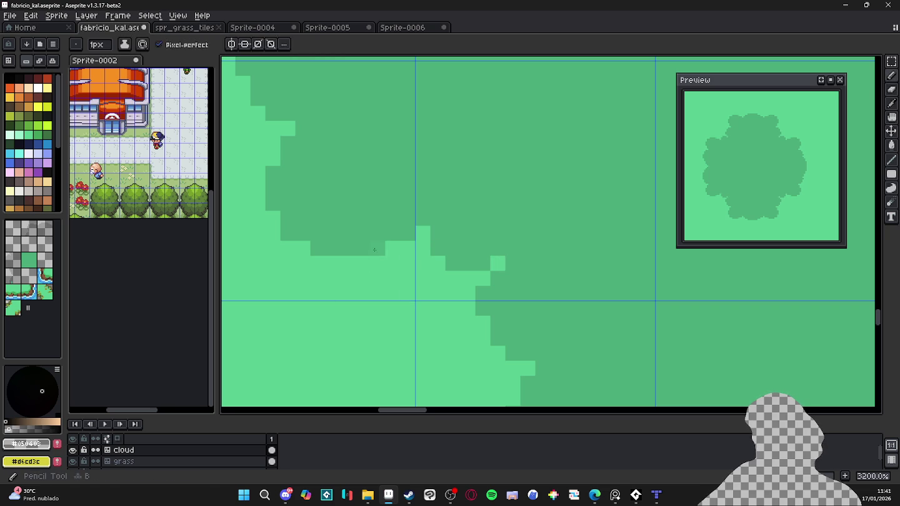
click(483, 323)
click(244, 83)
click(527, 369)
click(287, 129)
click(302, 248)
click(287, 219)
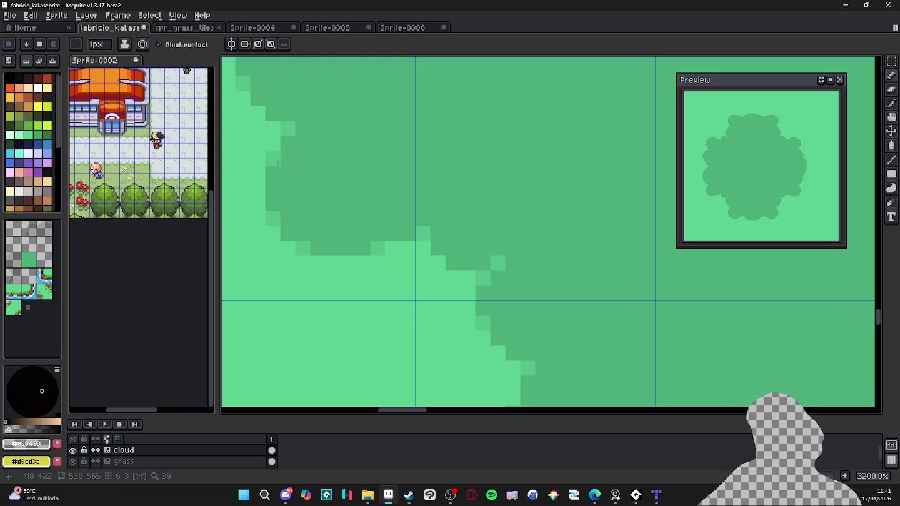
scroll(275, 167, down, 1)
scroll(287, 175, down, 1)
scroll(331, 205, up, 1)
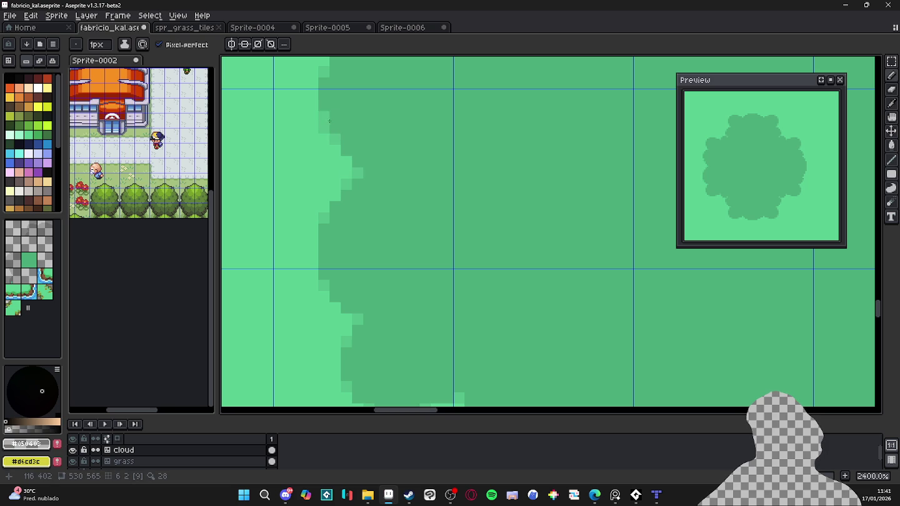
scroll(329, 121, down, 3)
scroll(419, 170, down, 1)
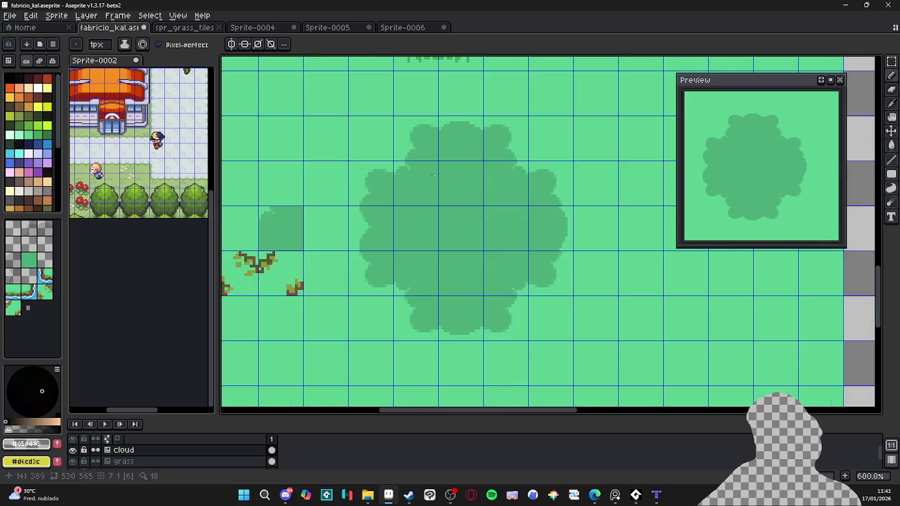
scroll(453, 131, up, 5)
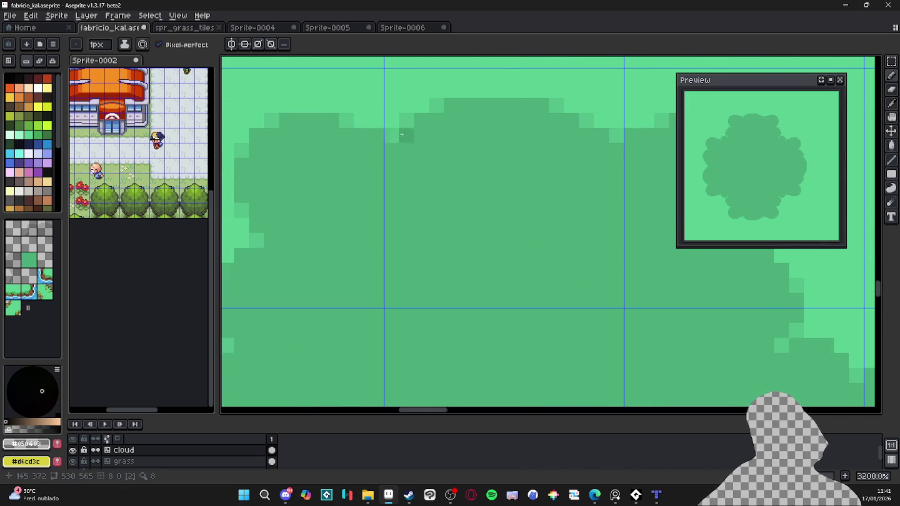
scroll(396, 130, down, 5)
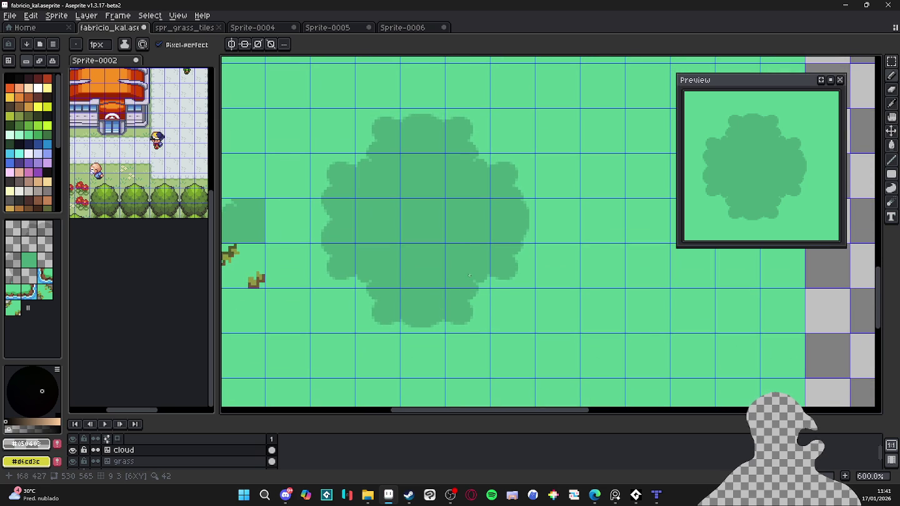
scroll(469, 275, down, 2)
Step: Place shadow tiles to the left of and above the small shadow square
key(m)
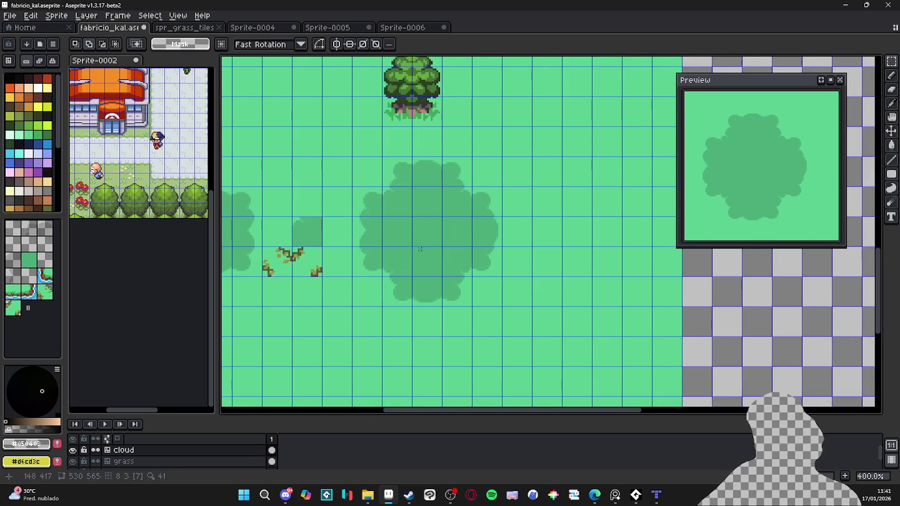
scroll(421, 245, down, 1)
scroll(348, 200, up, 1)
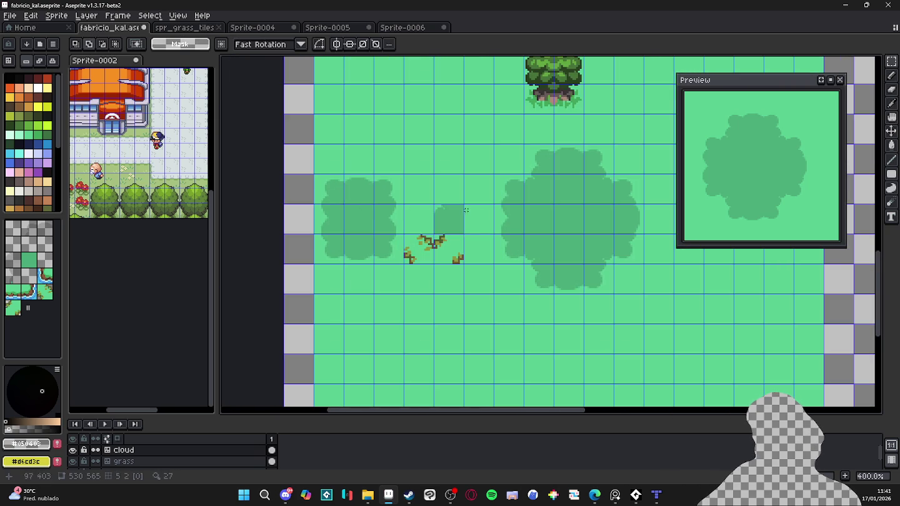
scroll(465, 211, up, 2)
key(v)
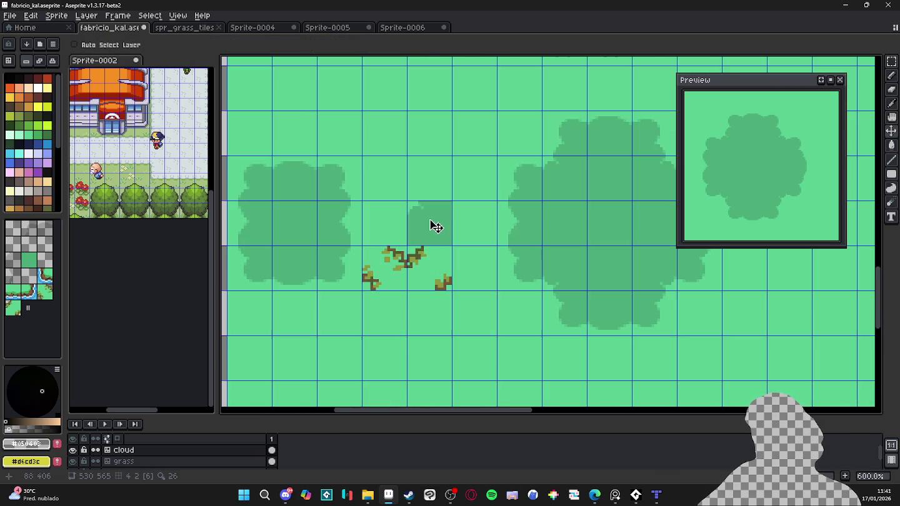
key(m)
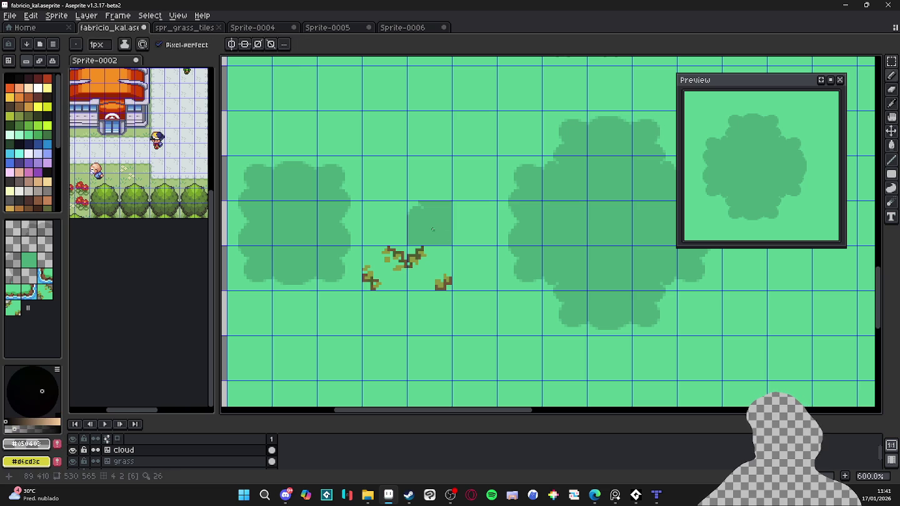
drag(408, 202, 439, 237)
key(ctrl+d)
click(50, 251)
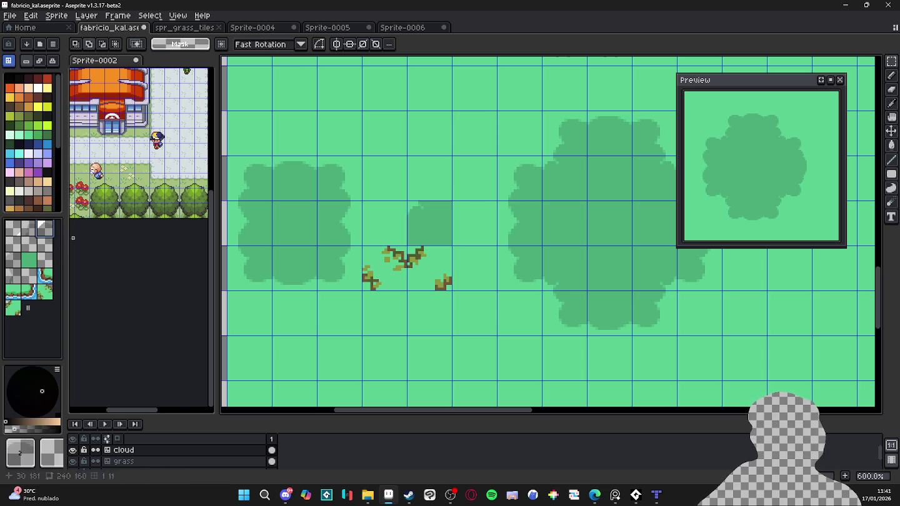
key(b)
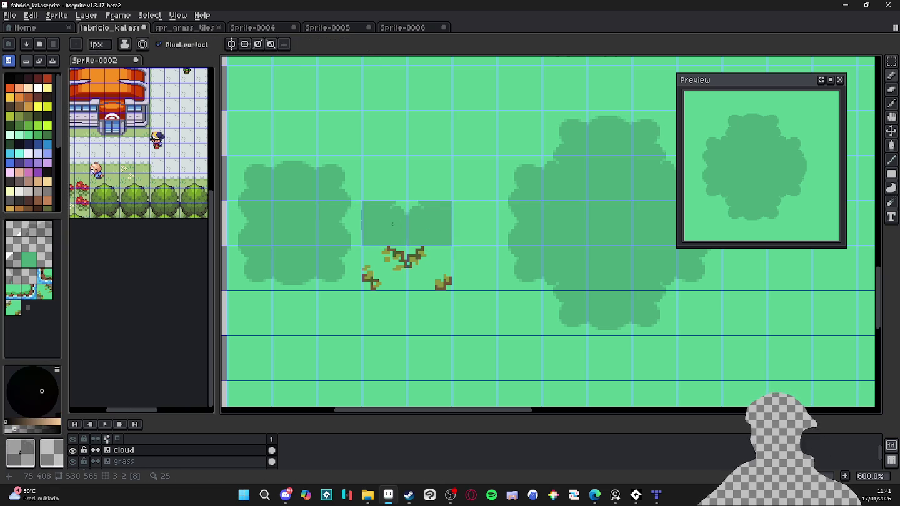
click(392, 224)
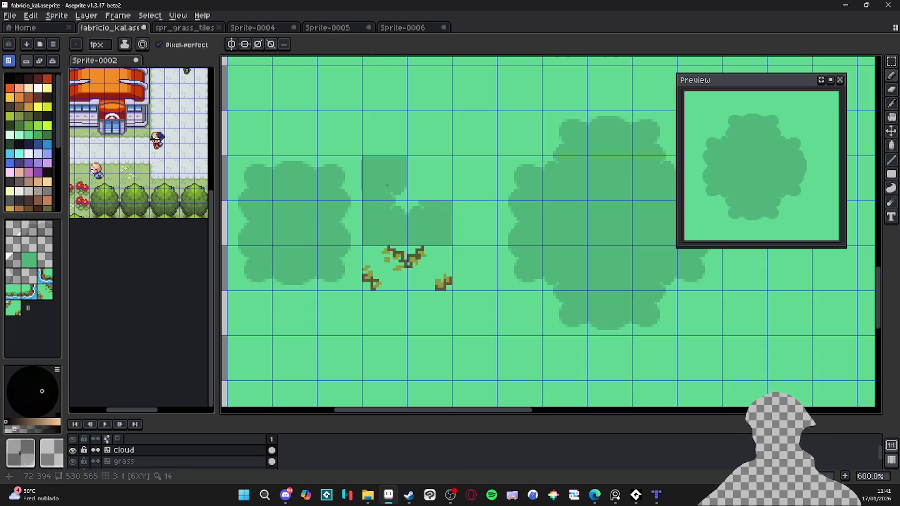
click(416, 189)
Step: Marquee-select the small cloud together with its shadow tiles
scroll(422, 214, down, 2)
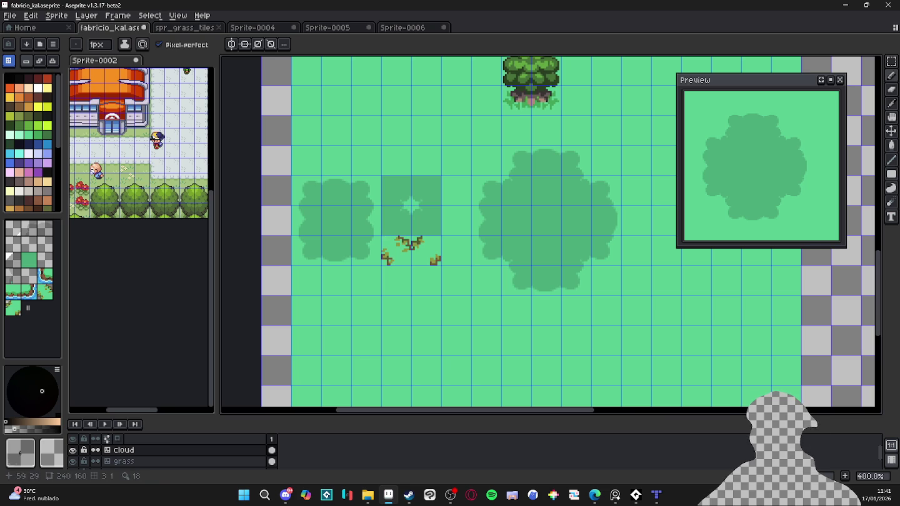
key(m)
key(Tab)
scroll(307, 198, up, 1)
drag(312, 192, 398, 283)
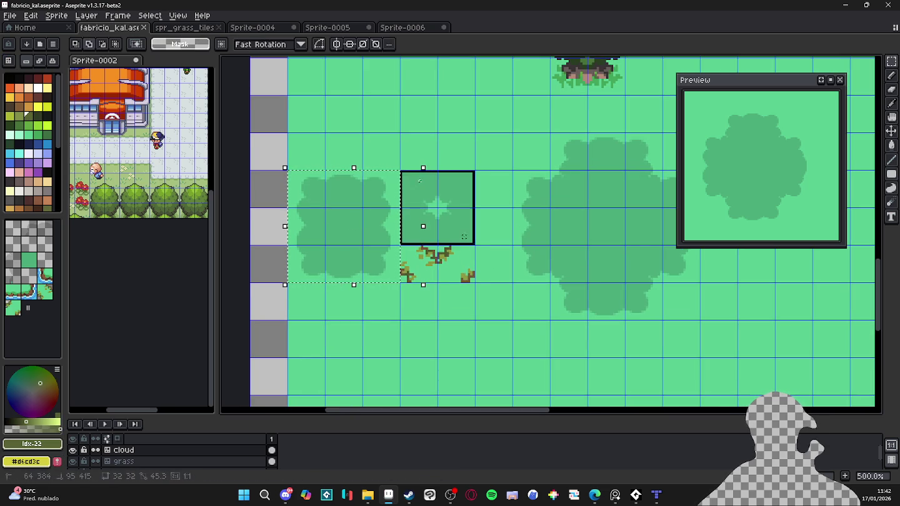
Step: Switch to the Sprite-0004 document
click(401, 27)
click(325, 28)
click(290, 30)
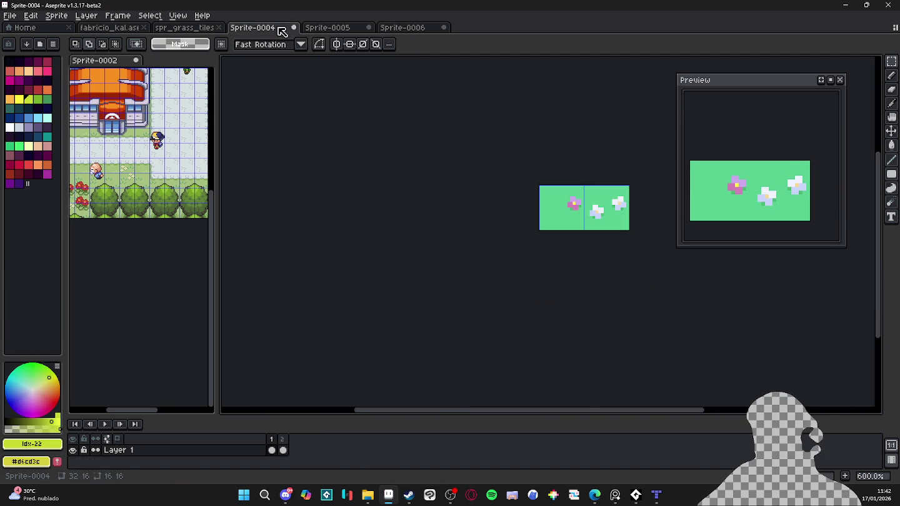
Step: Paste the cloud block into empty cells of spr_grass_tileset.png, commit it and save
click(181, 28)
scroll(407, 229, up, 2)
scroll(407, 229, down, 1)
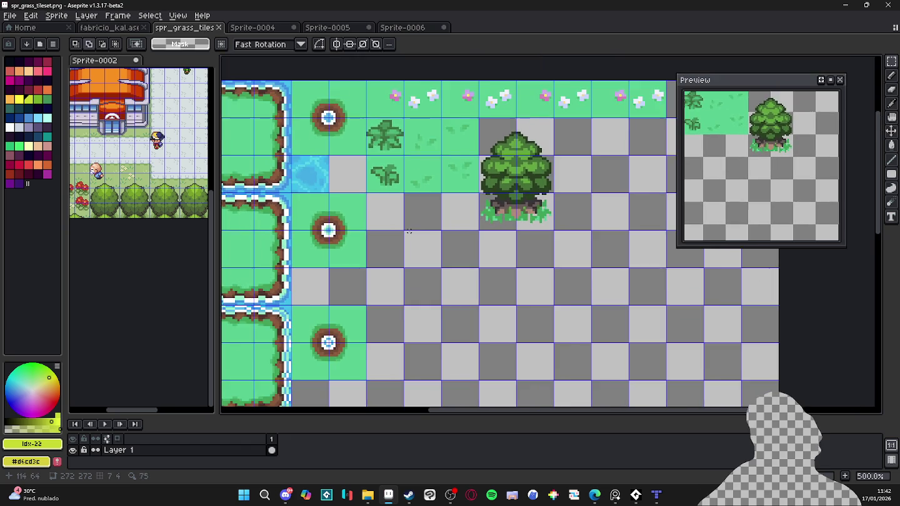
key(ctrl+v)
scroll(599, 308, up, 2)
scroll(479, 279, up, 2)
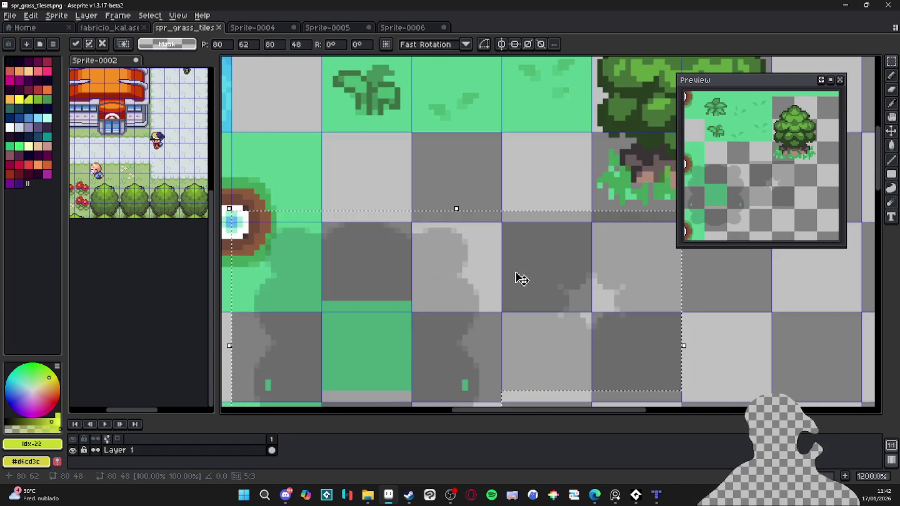
scroll(479, 279, down, 2)
drag(501, 291, 548, 294)
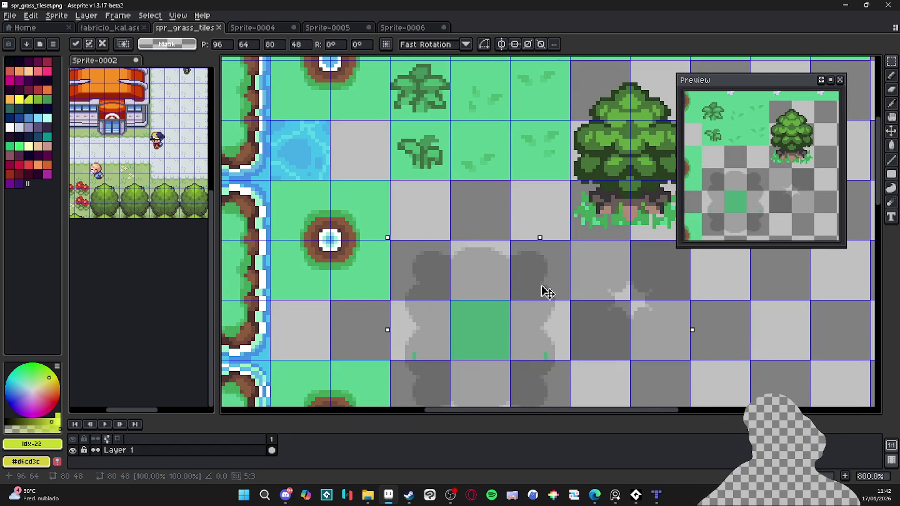
scroll(549, 293, down, 2)
key(Return)
scroll(528, 235, down, 1)
scroll(555, 223, up, 1)
key(ctrl+s)
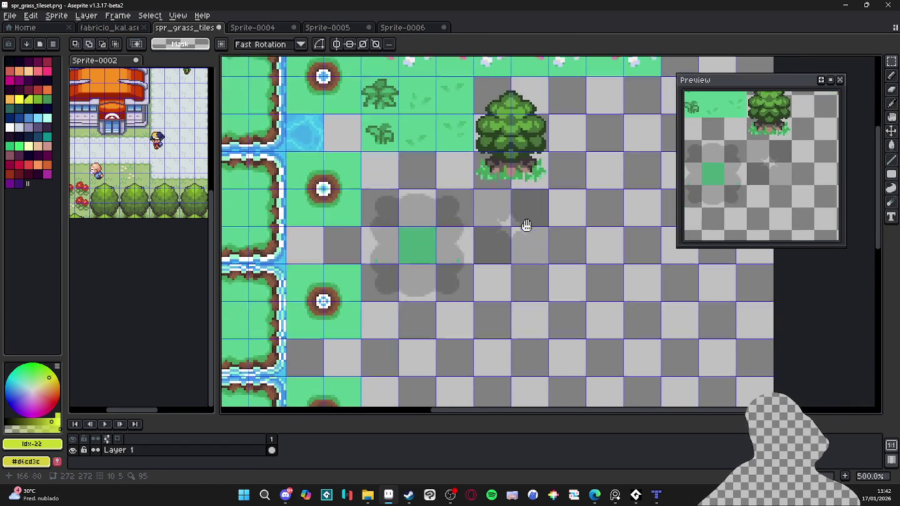
Step: Clean up stray green pixels in the cloud block and sample the dark colour
scroll(553, 224, down, 1)
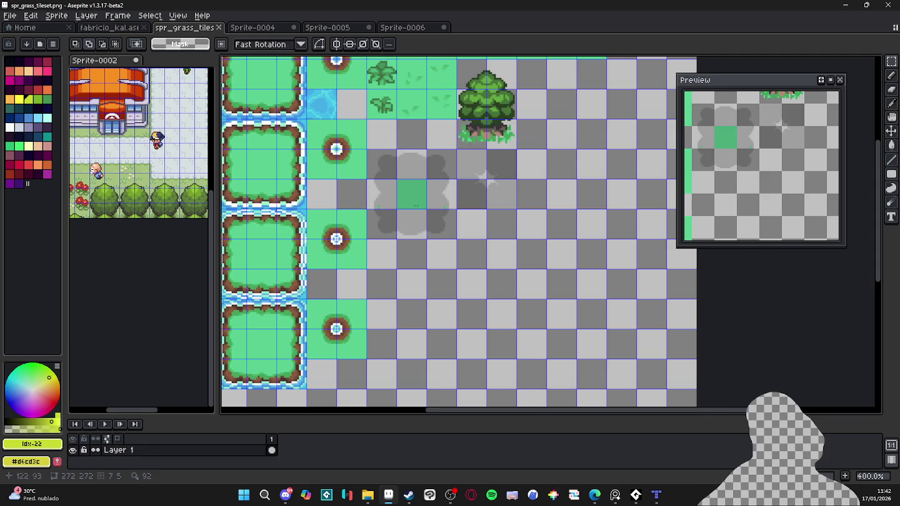
scroll(381, 207, up, 5)
scroll(337, 241, up, 1)
key(e)
scroll(335, 233, up, 1)
click(334, 233)
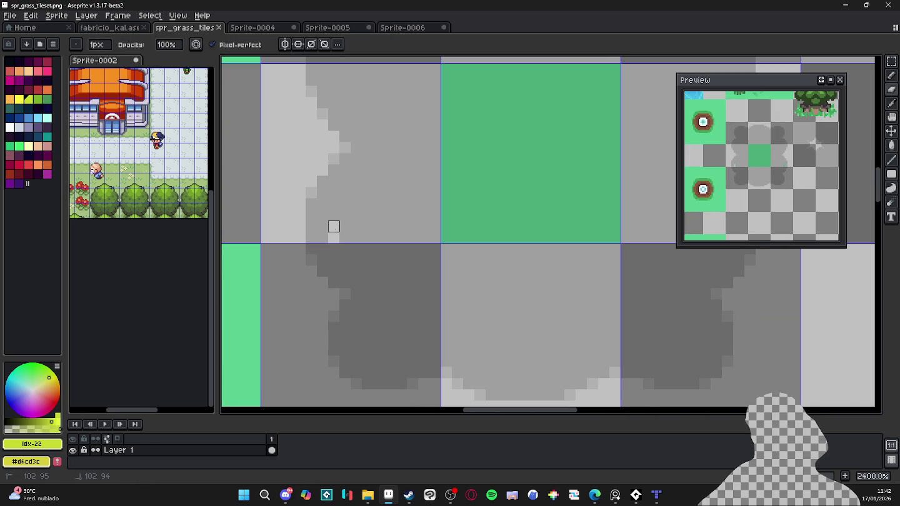
scroll(508, 236, down, 1)
scroll(526, 235, up, 1)
drag(583, 275, 583, 297)
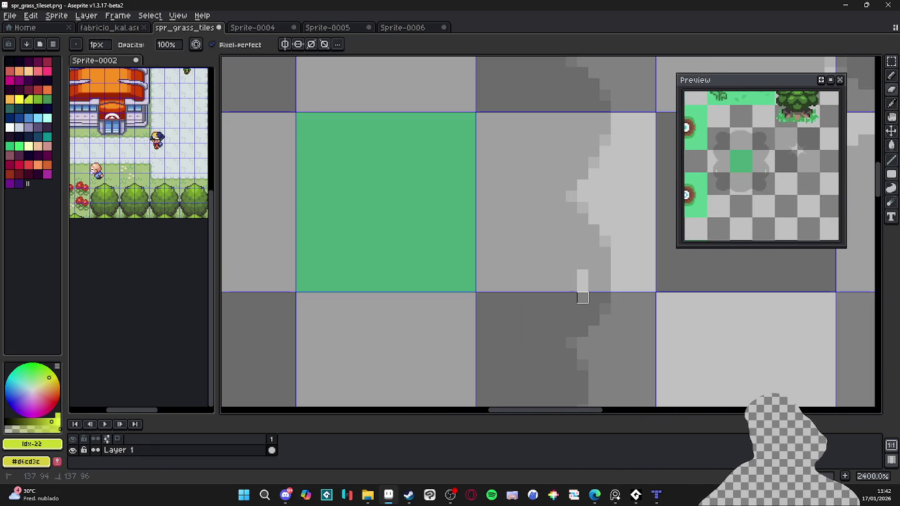
key(b)
alt+click(588, 277)
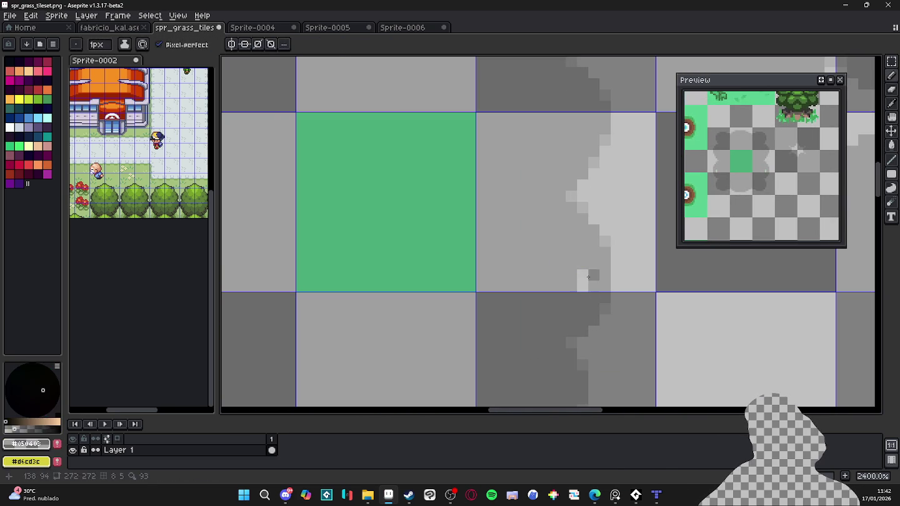
Step: Magic-wand select the green tile inside the cloud and save the tileset again
mouse_move(436, 275)
mouse_down()
mouse_move(609, 281)
mouse_move(640, 291)
mouse_up()
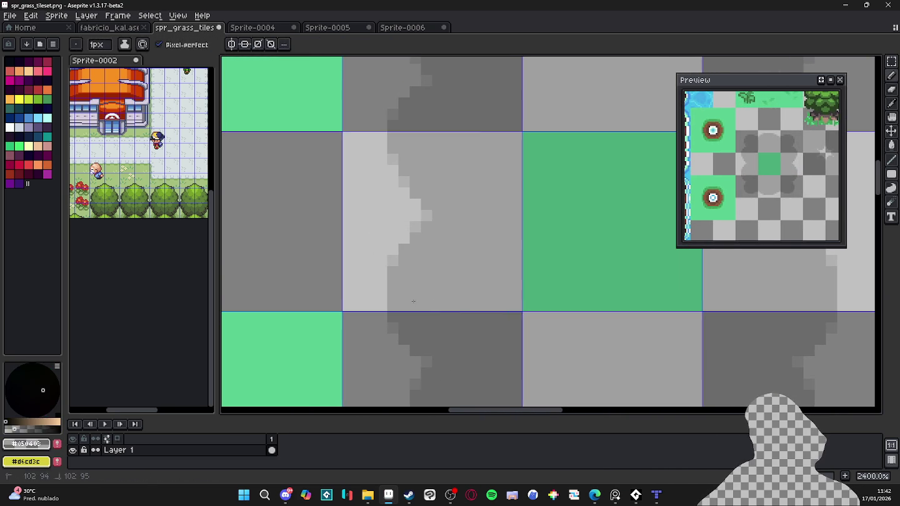
scroll(417, 303, down, 1)
drag(554, 281, 494, 282)
key(w)
click(511, 282)
key(ctrl+s)
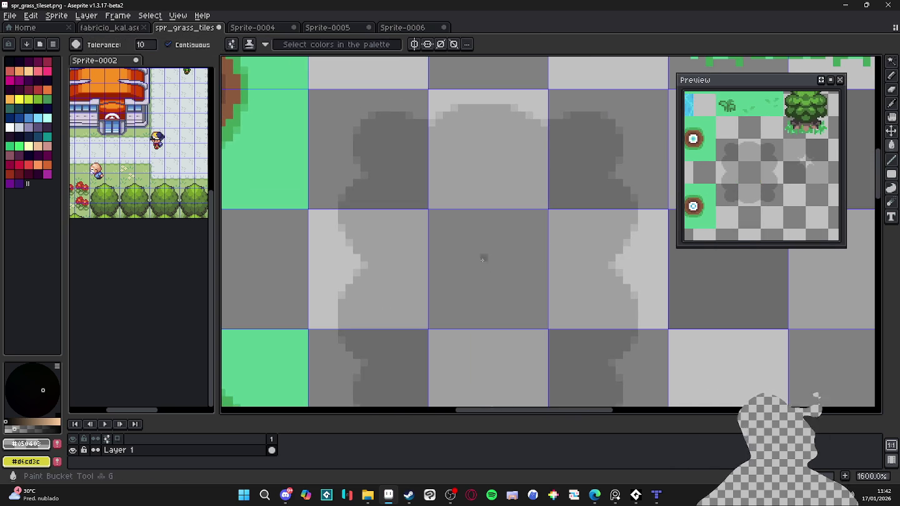
scroll(487, 263, down, 2)
scroll(513, 282, down, 1)
scroll(541, 296, down, 1)
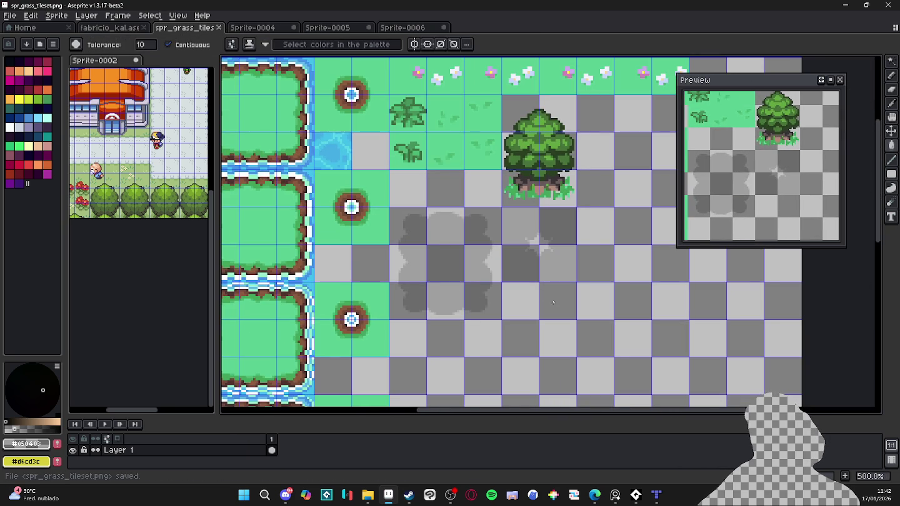
scroll(554, 302, down, 1)
Step: In Tiled, open tls_grass.tsx and turn on Edit Terrain Information to show its grass terrain
click(656, 495)
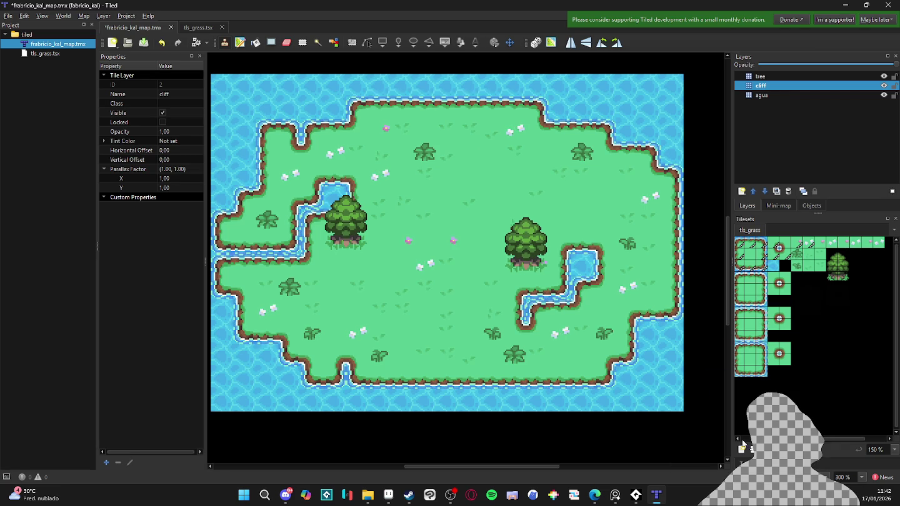
click(741, 449)
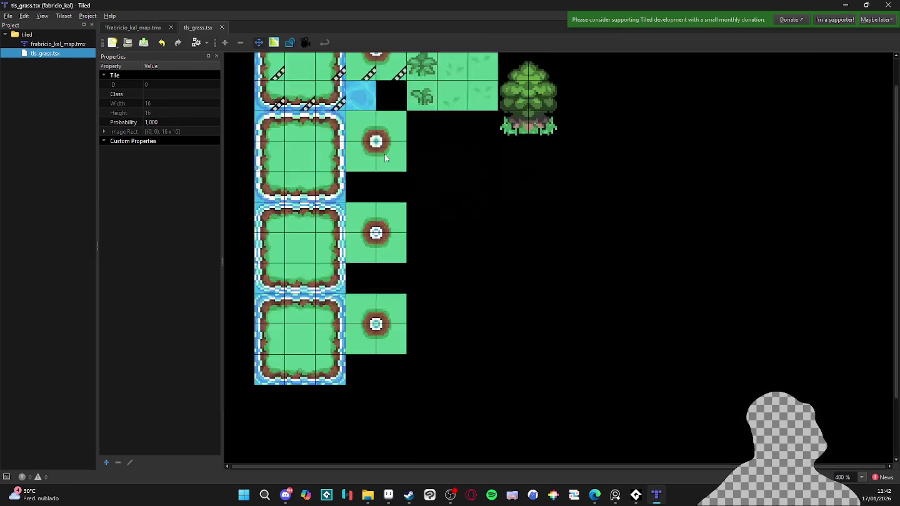
right_click(482, 172)
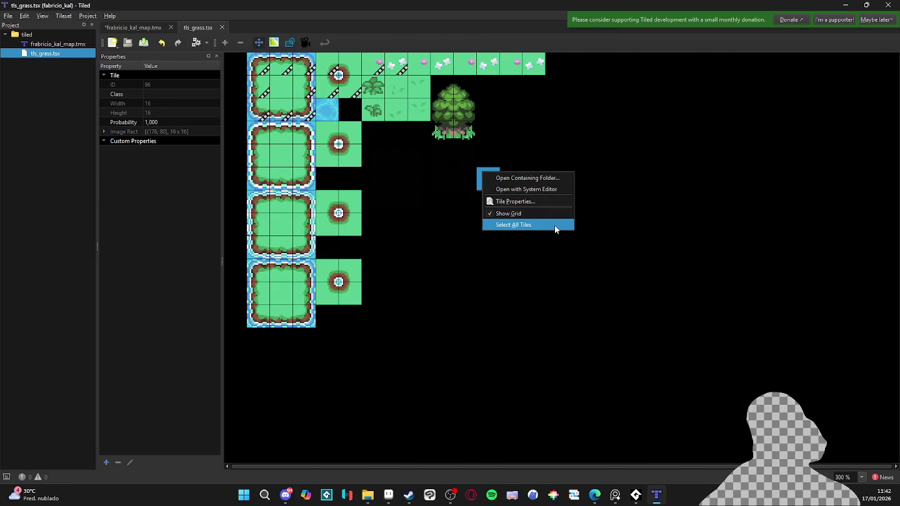
click(495, 271)
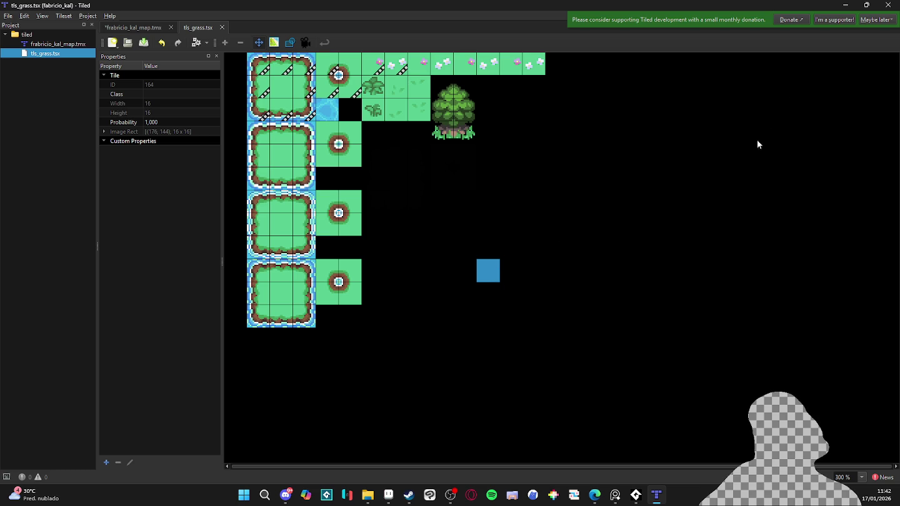
click(276, 42)
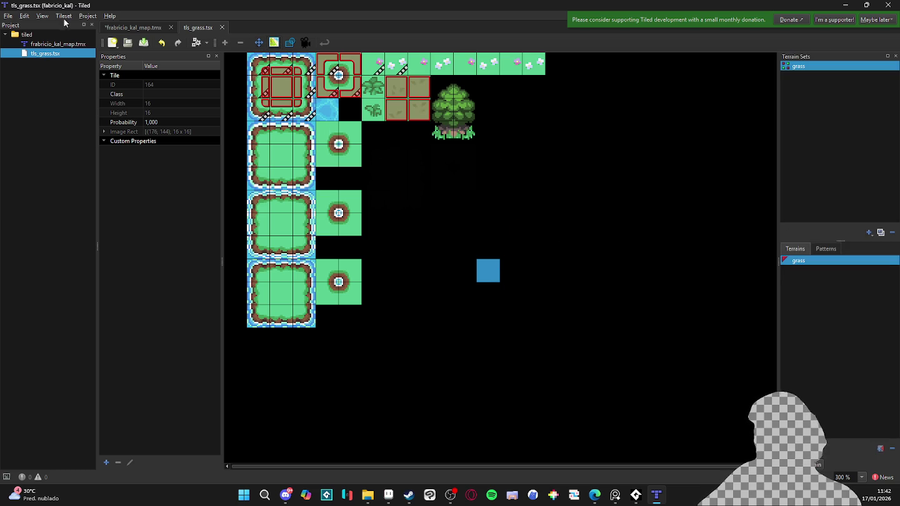
Step: Set a lighter background fade colour in Tiled's Interface preferences
click(41, 17)
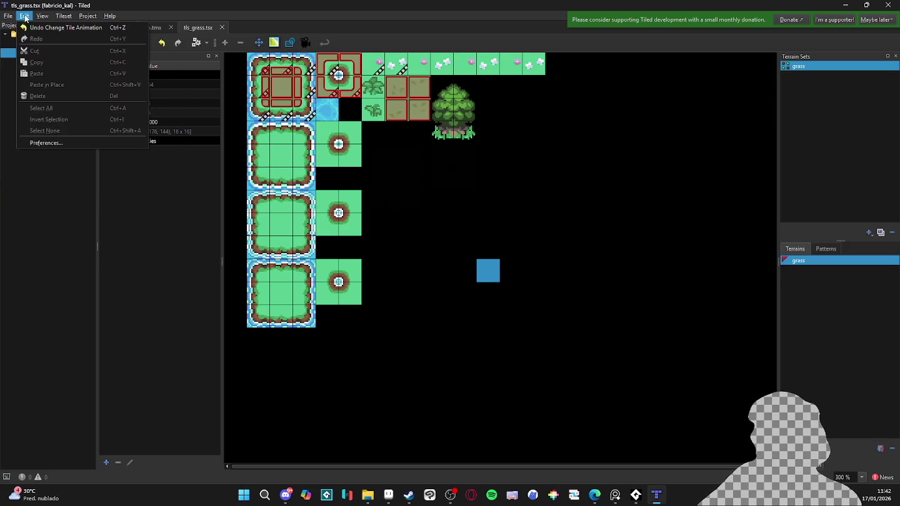
click(57, 144)
click(368, 127)
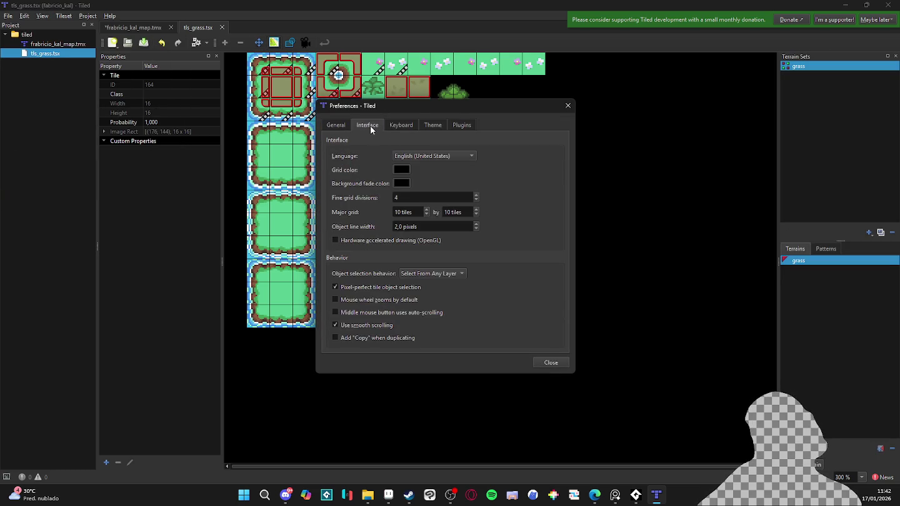
click(403, 184)
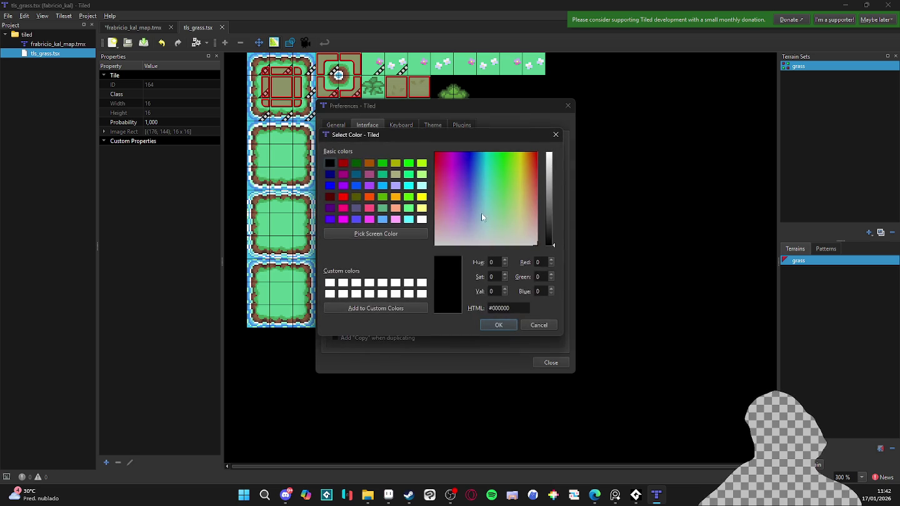
click(499, 325)
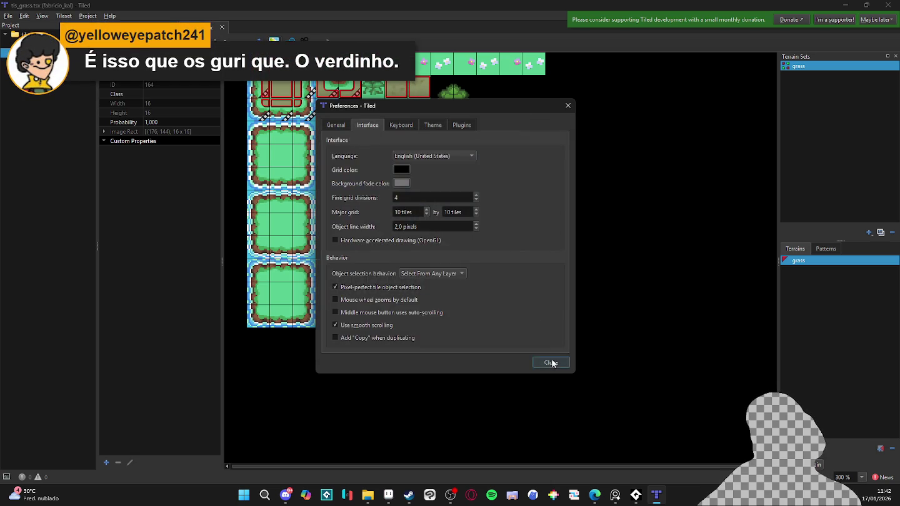
click(549, 363)
Step: Change the grid colour to a light grey in the Interface preferences
click(24, 16)
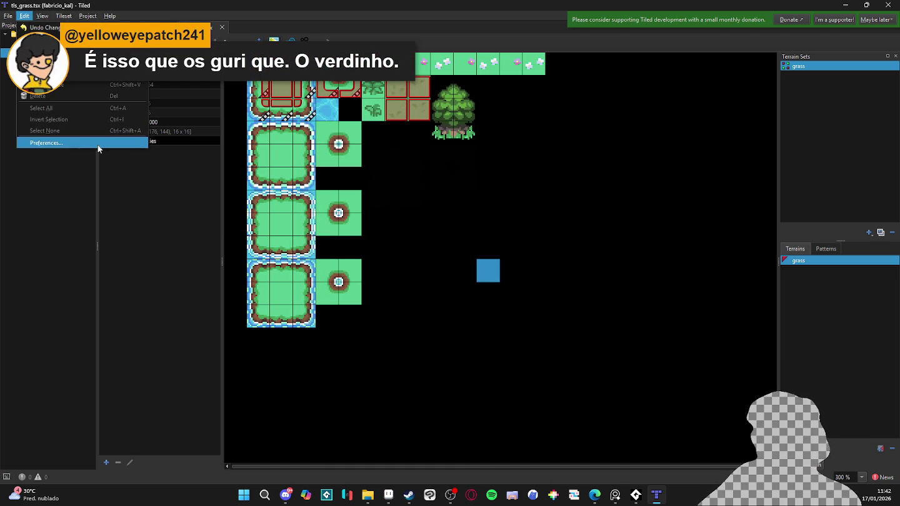
click(96, 143)
click(369, 124)
click(402, 170)
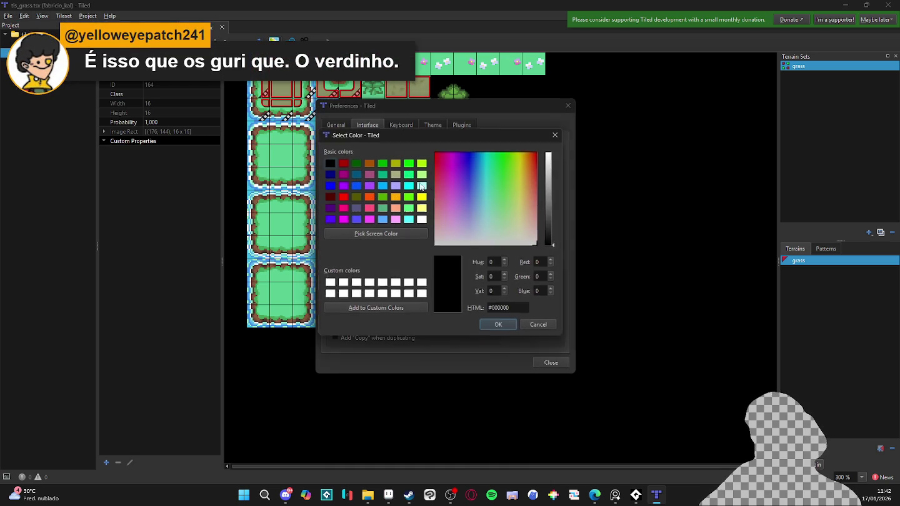
drag(554, 216, 552, 182)
click(501, 326)
click(548, 363)
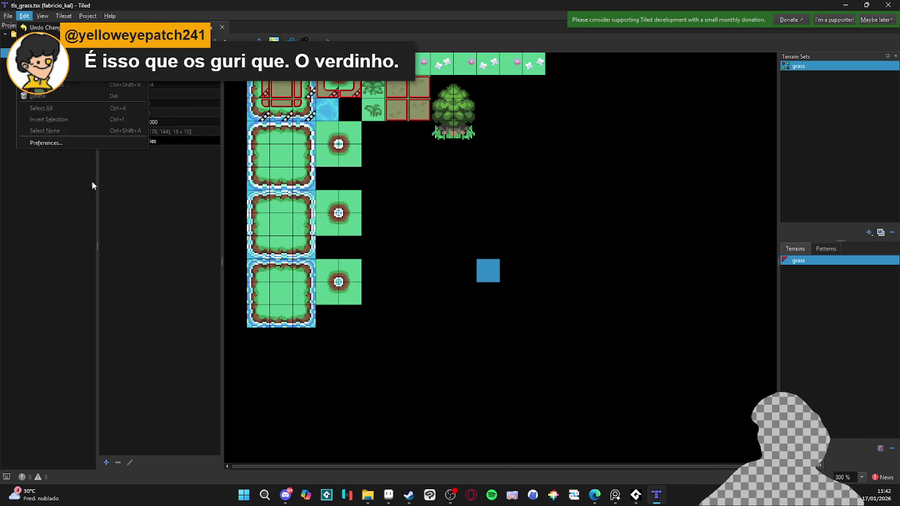
Step: Switch the interface style to Native on the Theme preferences
click(47, 142)
click(367, 124)
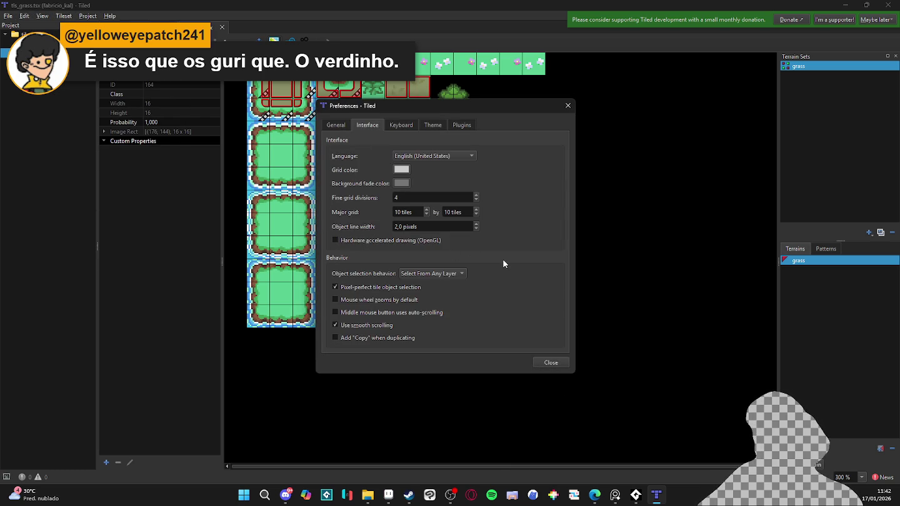
click(433, 125)
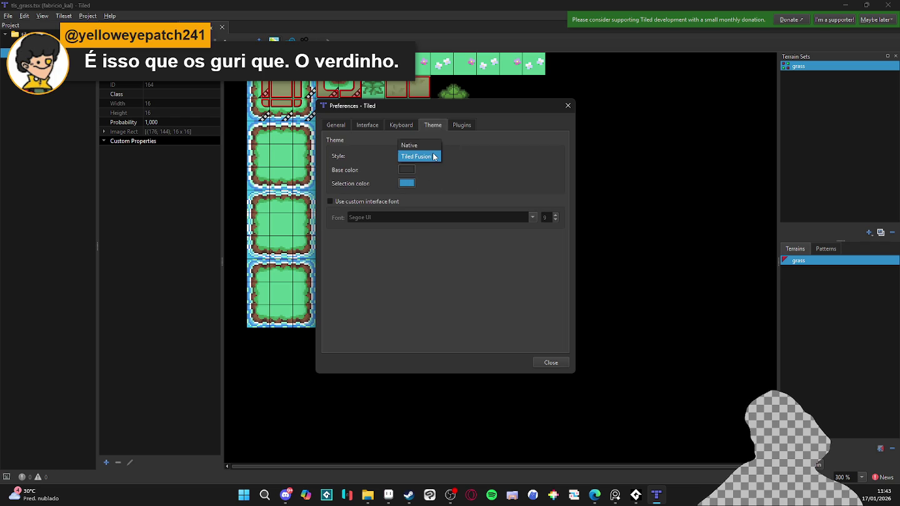
click(430, 145)
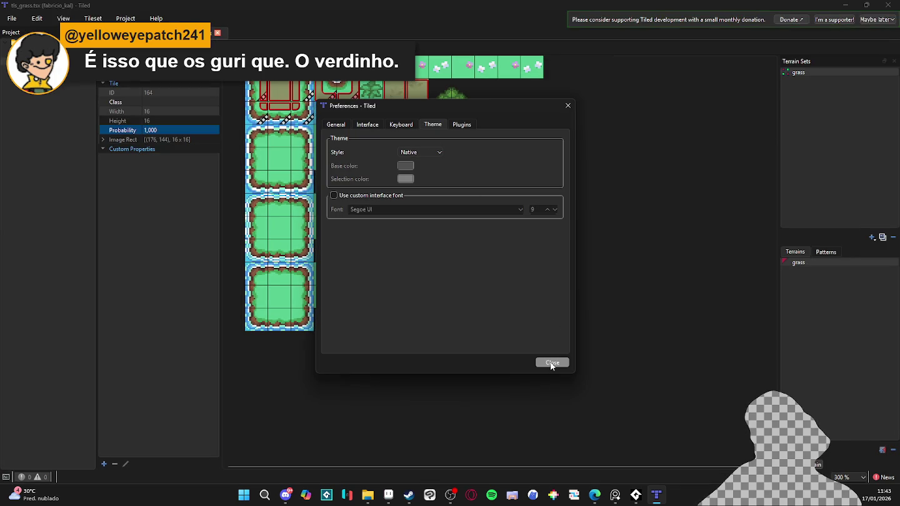
drag(476, 116, 710, 104)
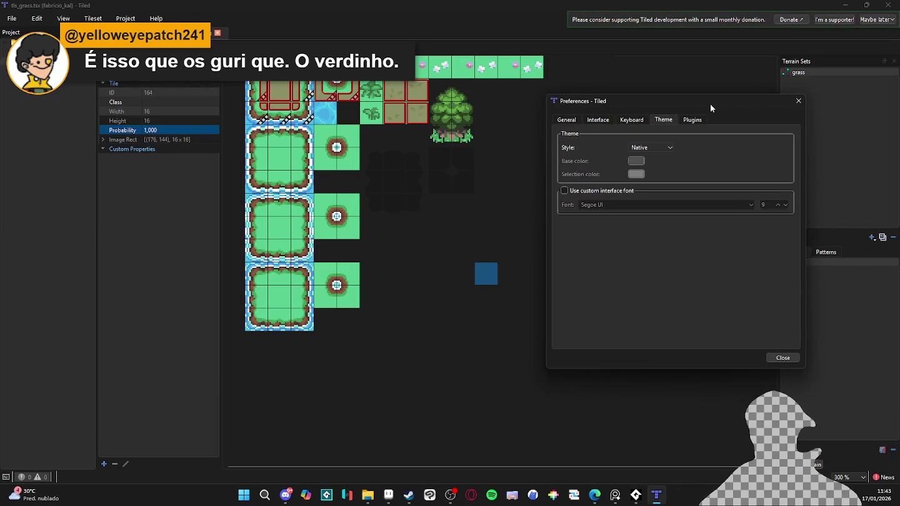
click(785, 359)
Step: Scroll through the tileset to check the cloud-shadow tiles, then return to the island map
scroll(398, 164, up, 2)
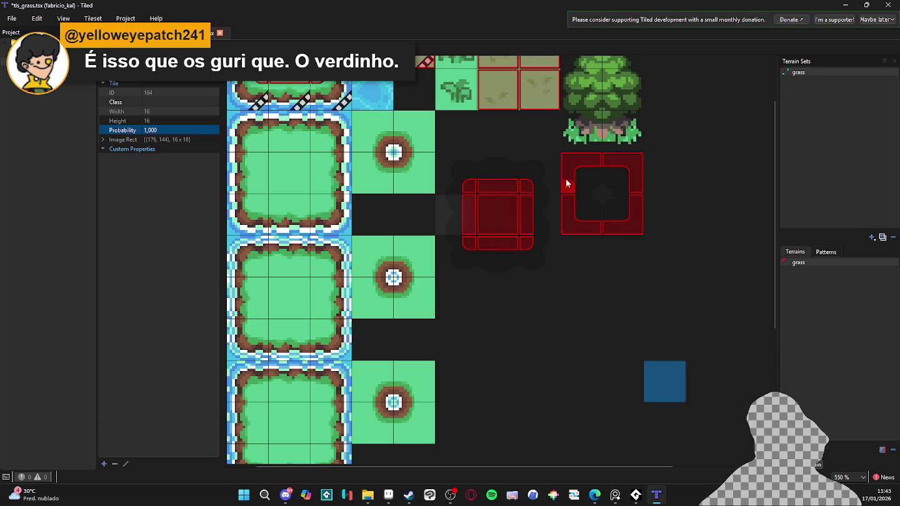
scroll(486, 244, down, 1)
scroll(488, 204, down, 1)
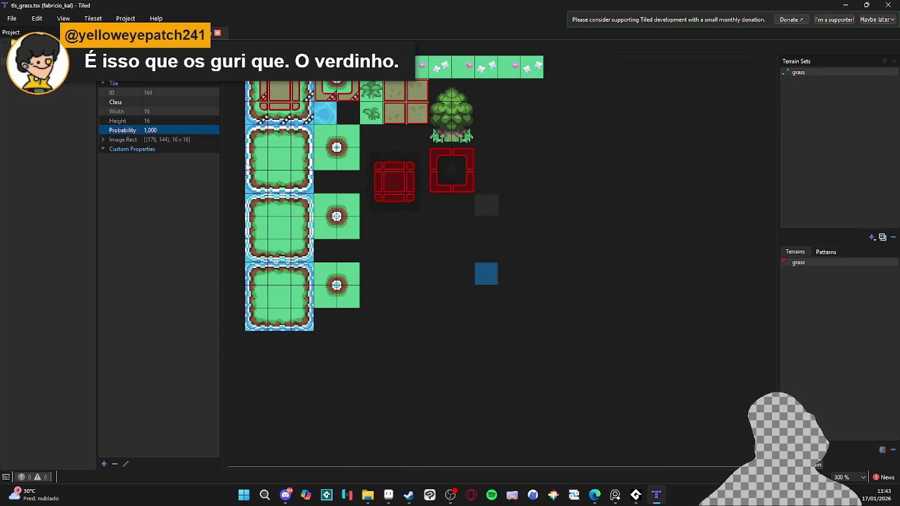
key(ctrl+Tab)
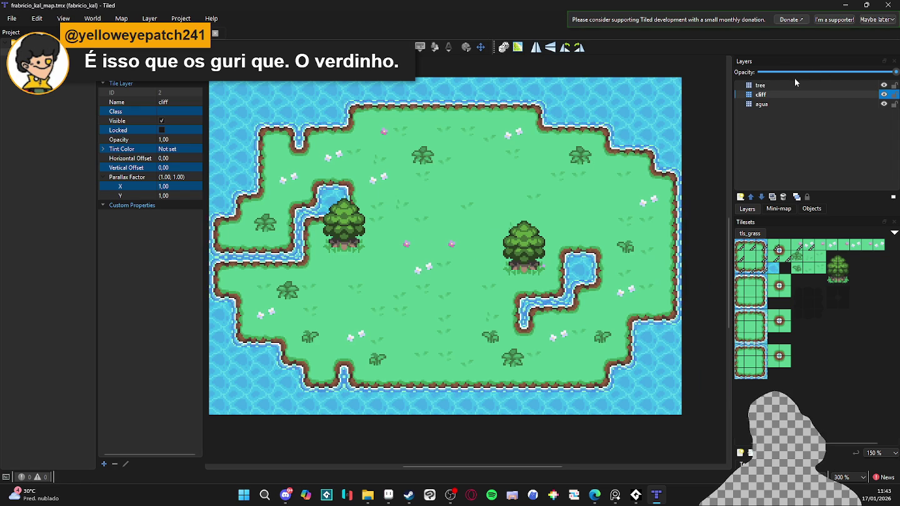
Step: Add a new tile layer named 'clouds' to the island map
click(741, 197)
click(778, 209)
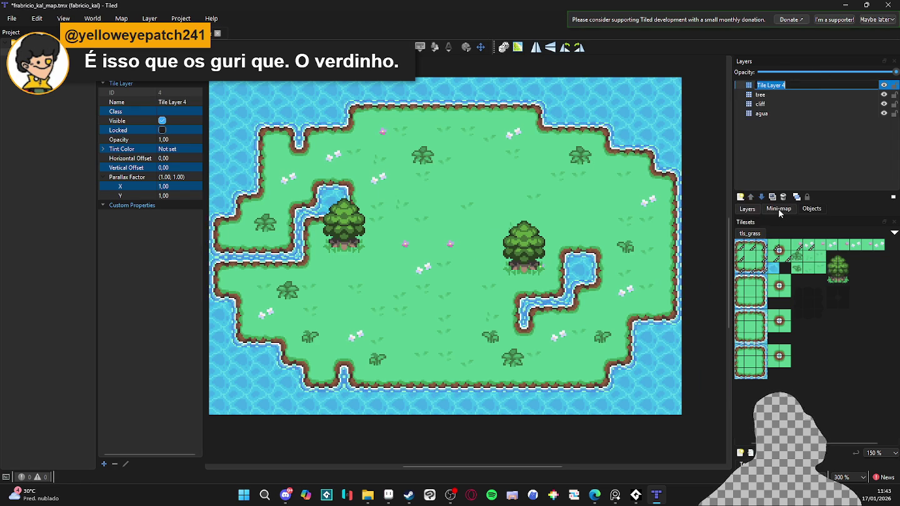
text(clouds)
key(Return)
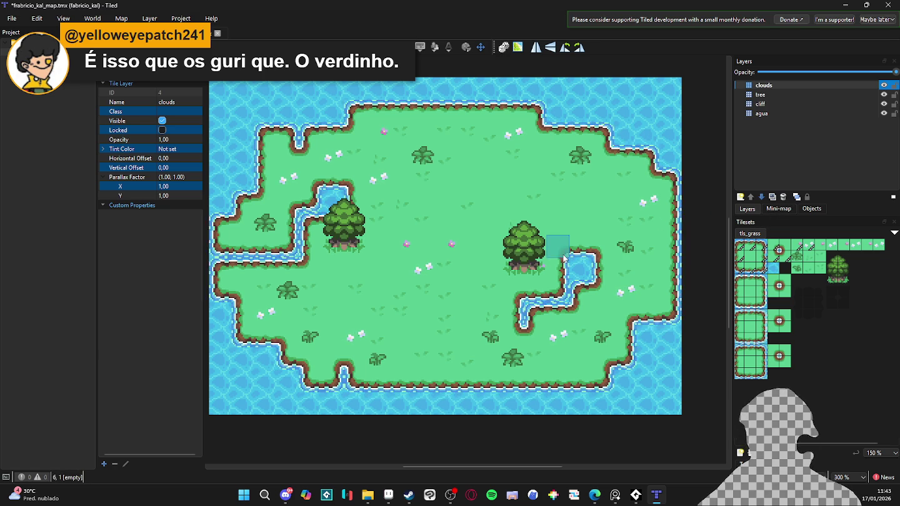
Step: Inspect the grass terrain set, then open the tls_grass tileset for editing
key(t)
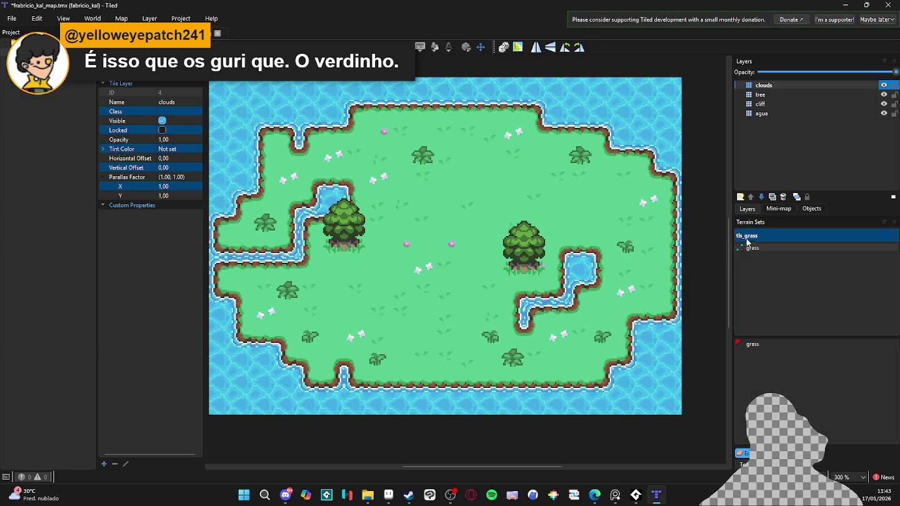
click(754, 248)
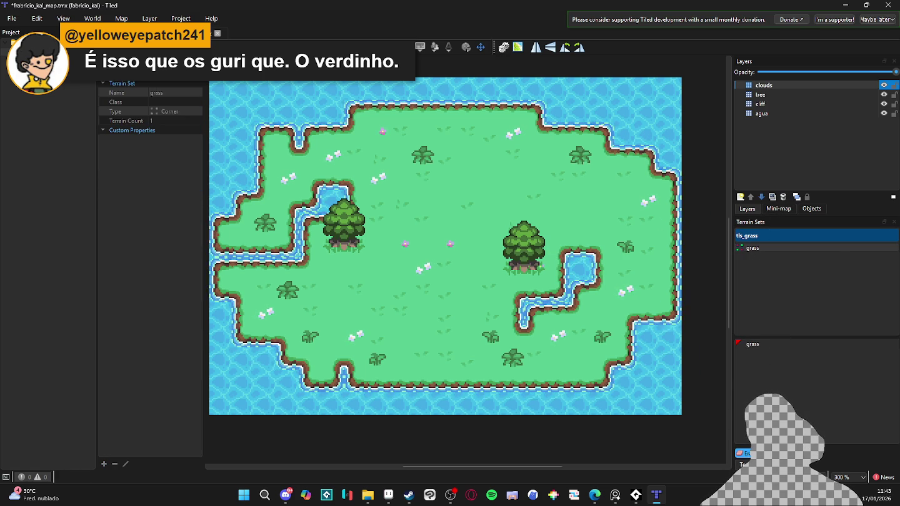
key(b)
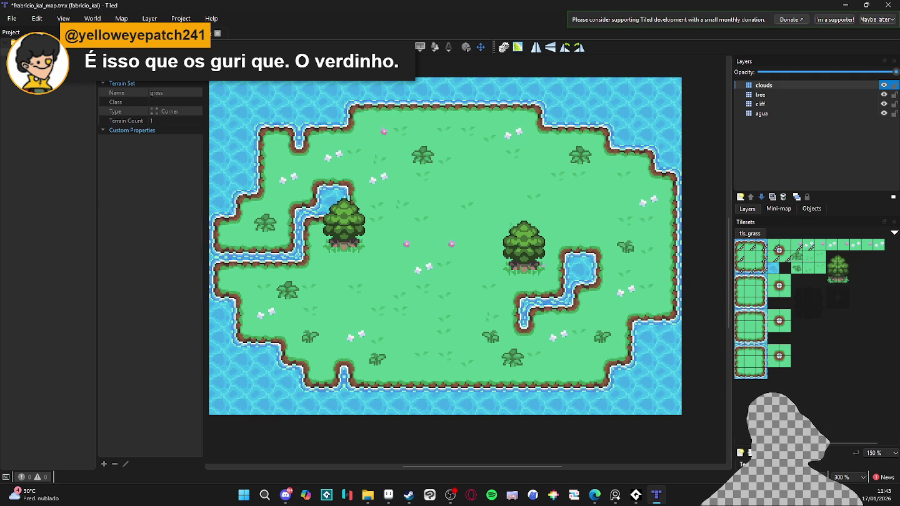
click(770, 454)
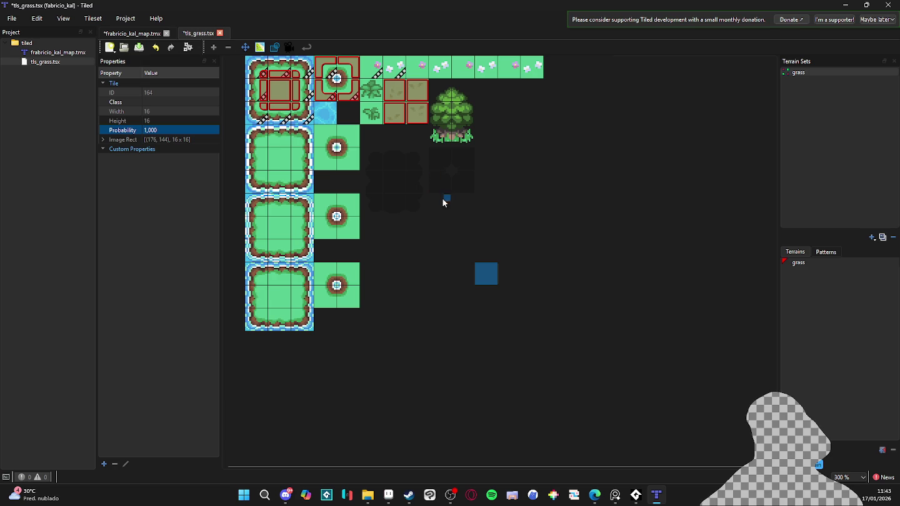
Step: Add a second terrain, to be named 'clouds', to the grass terrain set
click(881, 451)
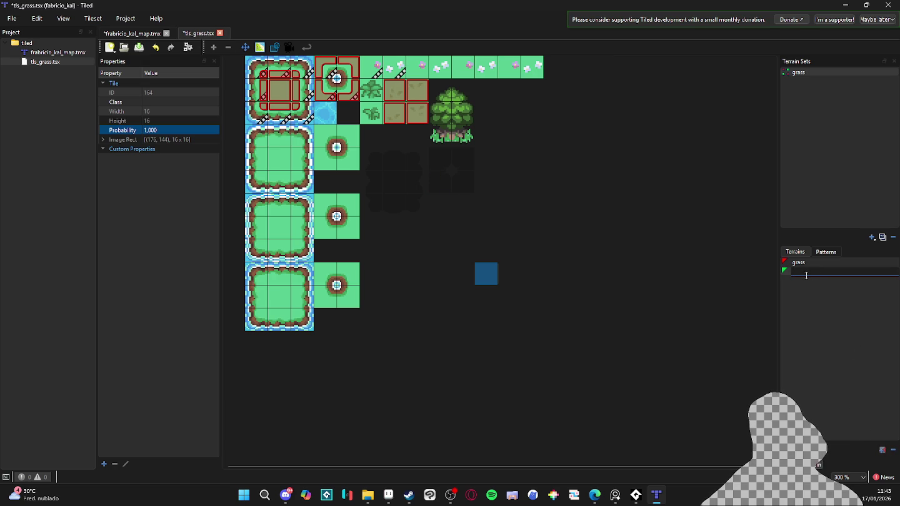
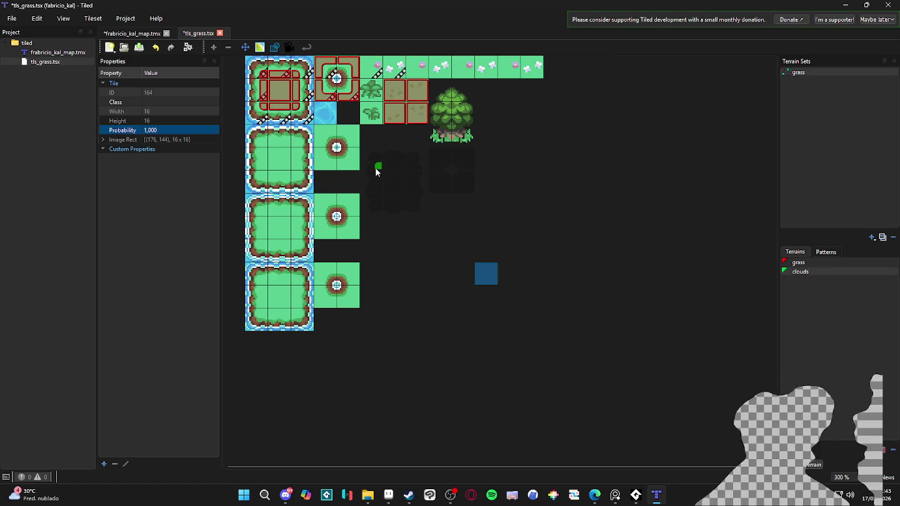
Step: Extend the clouds terrain to the tile's left edge, then return to the island map and undo a stray grass patch
click(383, 205)
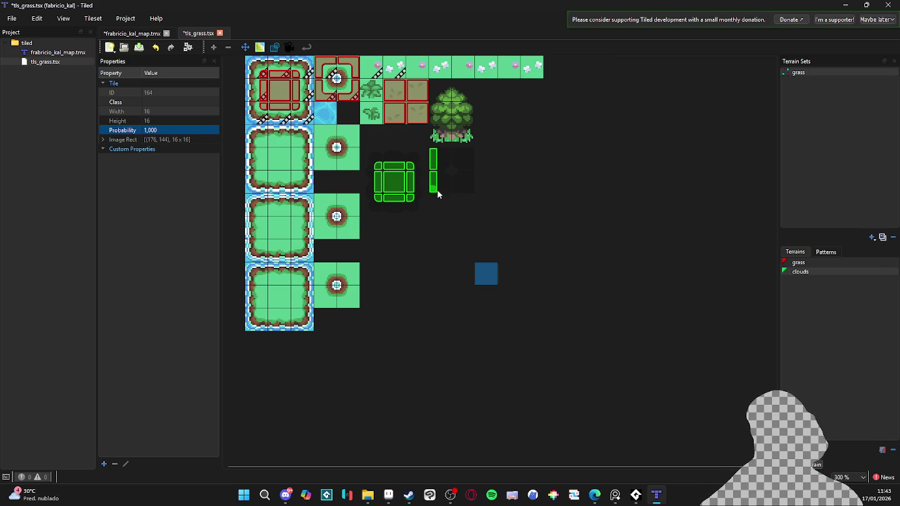
click(132, 35)
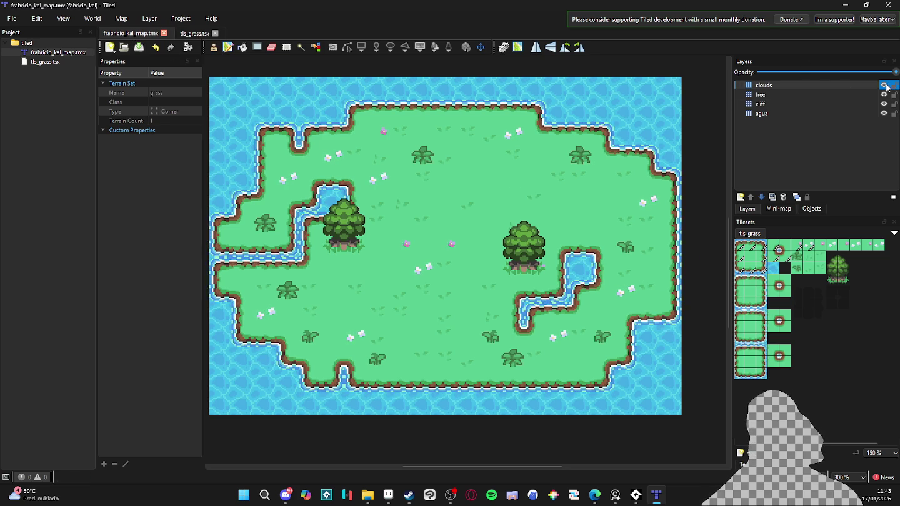
click(572, 102)
key(ctrl+z)
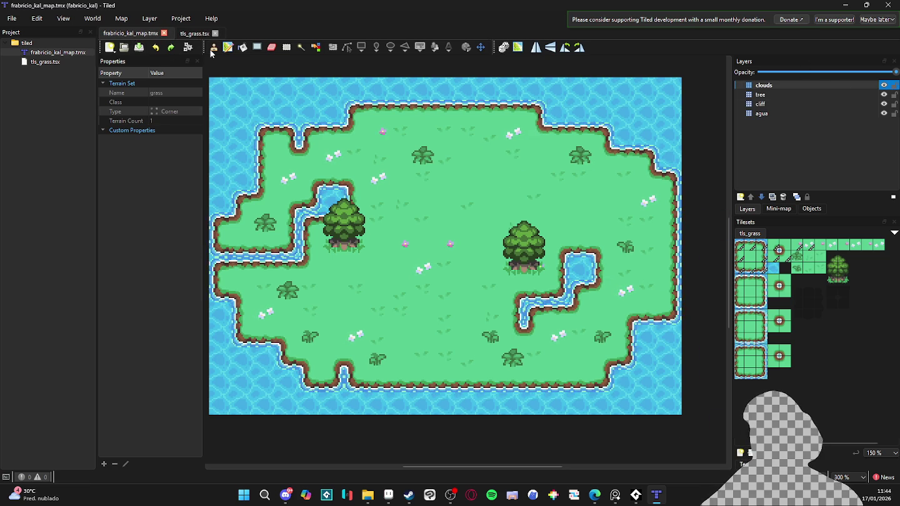
Step: With the clouds terrain, paint cloud shadows over the map's top-right and the island's right side
key(t)
click(754, 354)
mouse_move(657, 93)
mouse_down()
mouse_move(531, 141)
mouse_move(510, 160)
mouse_up()
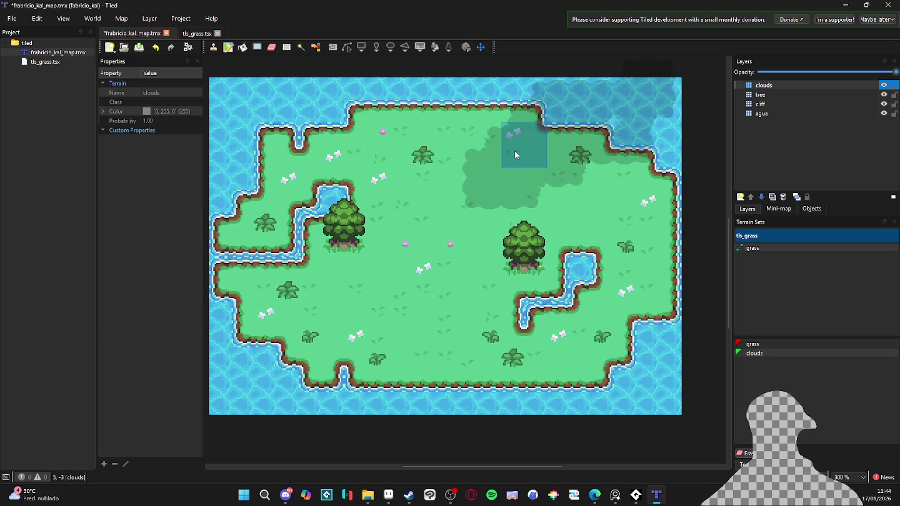
click(603, 304)
mouse_move(600, 300)
mouse_down()
mouse_move(549, 369)
mouse_move(647, 285)
mouse_move(586, 318)
mouse_move(658, 246)
mouse_up()
click(658, 246)
Step: Add cloud shadows over the bottom, left and central grass and the left-side water, then save the map
click(460, 367)
mouse_move(368, 296)
mouse_down()
mouse_move(367, 322)
mouse_move(368, 281)
mouse_move(341, 281)
mouse_up()
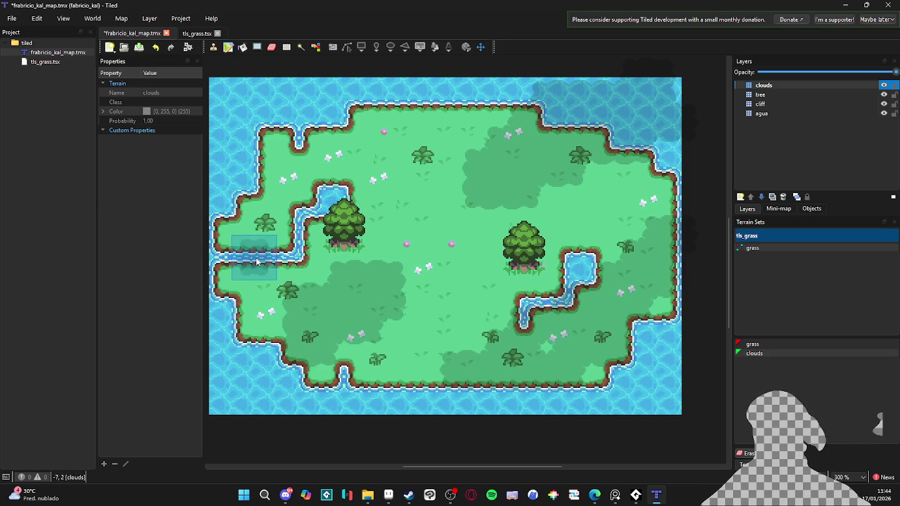
click(279, 162)
click(230, 119)
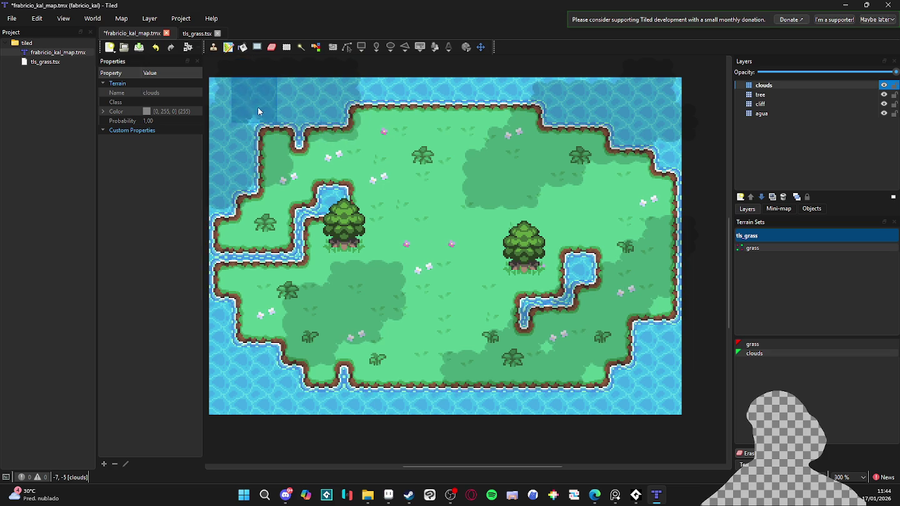
click(265, 379)
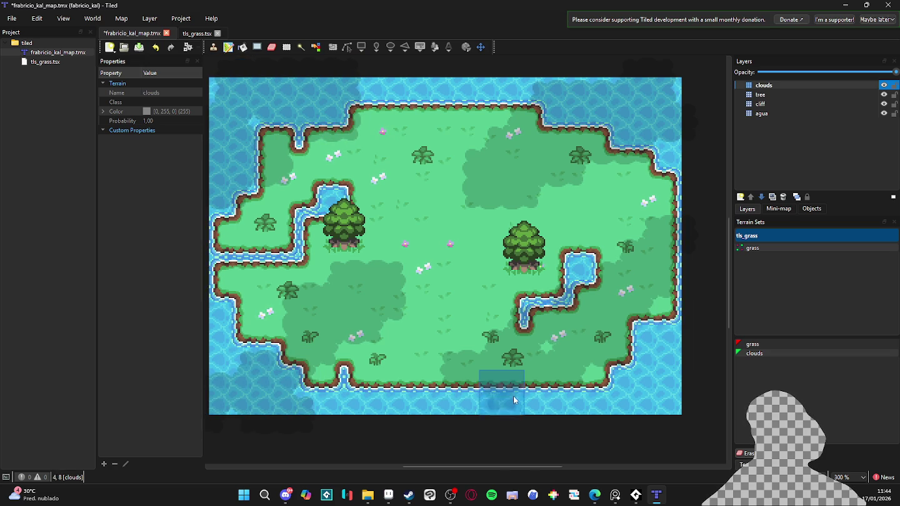
click(457, 326)
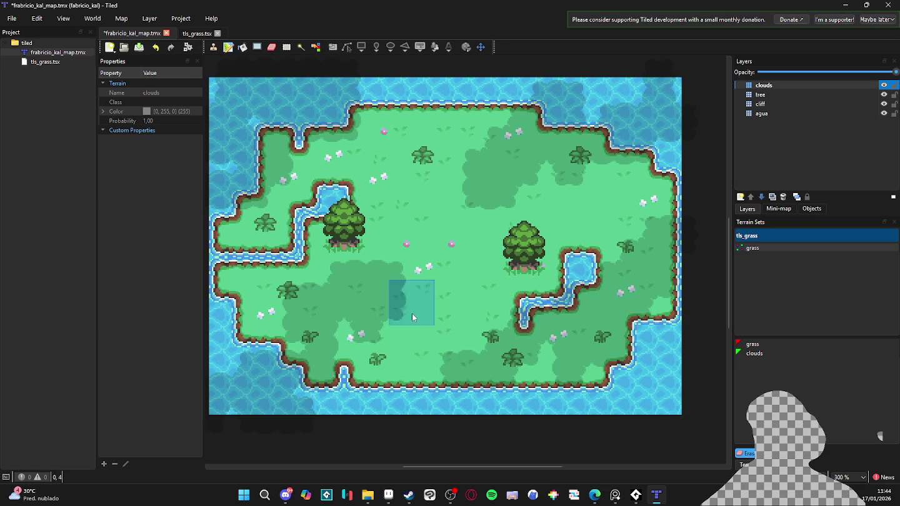
scroll(469, 341, down, 1)
key(ctrl+s)
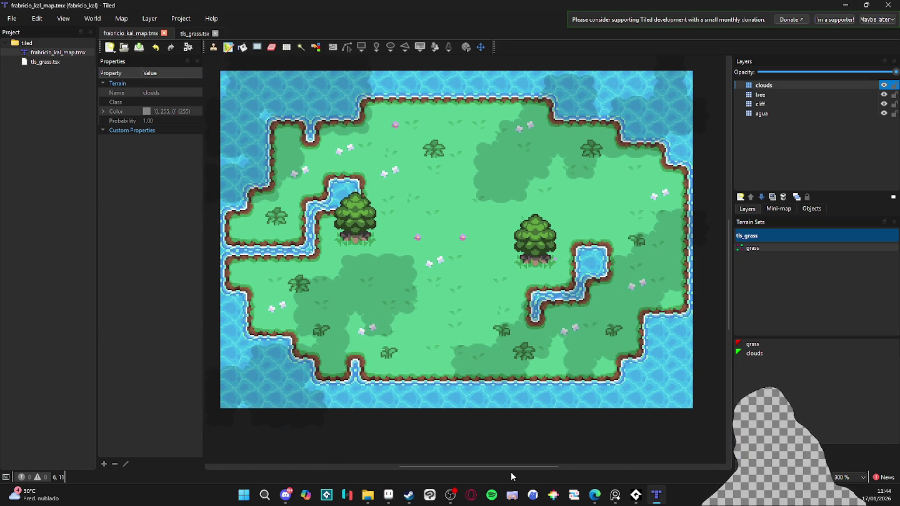
Step: Bring up the fabricio_kal.aseprite document in Aseprite
key(alt+Tab)
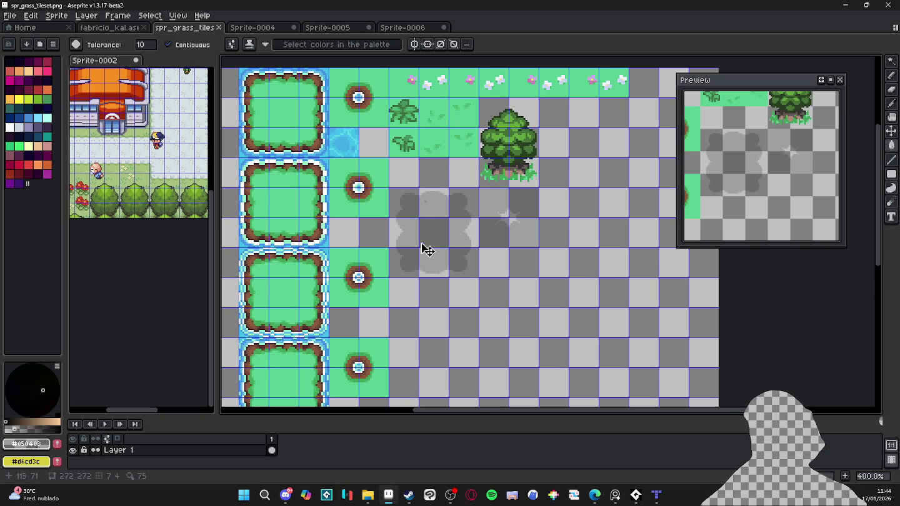
click(122, 27)
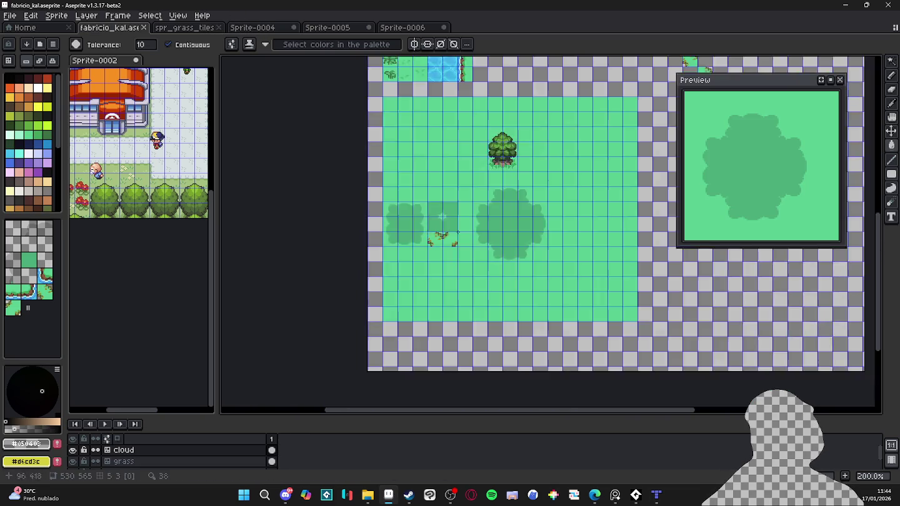
scroll(476, 231, down, 2)
scroll(475, 231, up, 3)
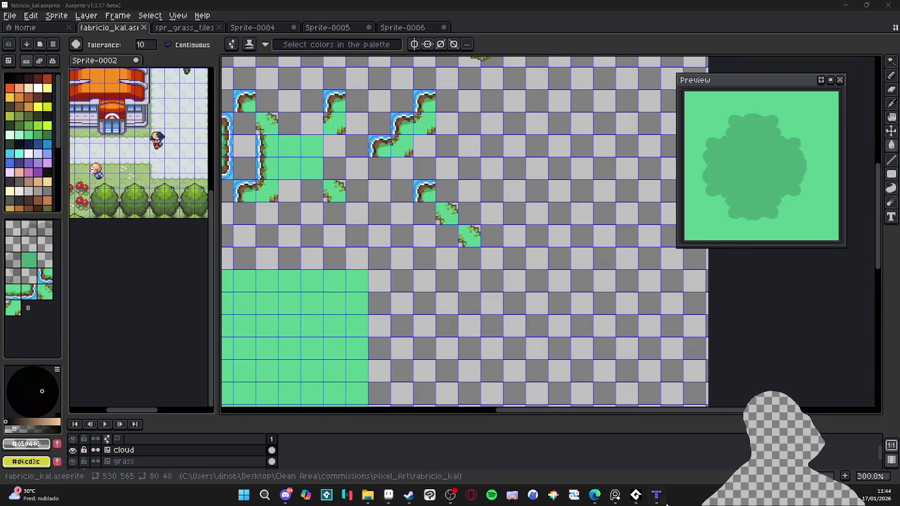
Step: Snip the whole island map from Tiled and start a new Aseprite sprite for it
click(657, 497)
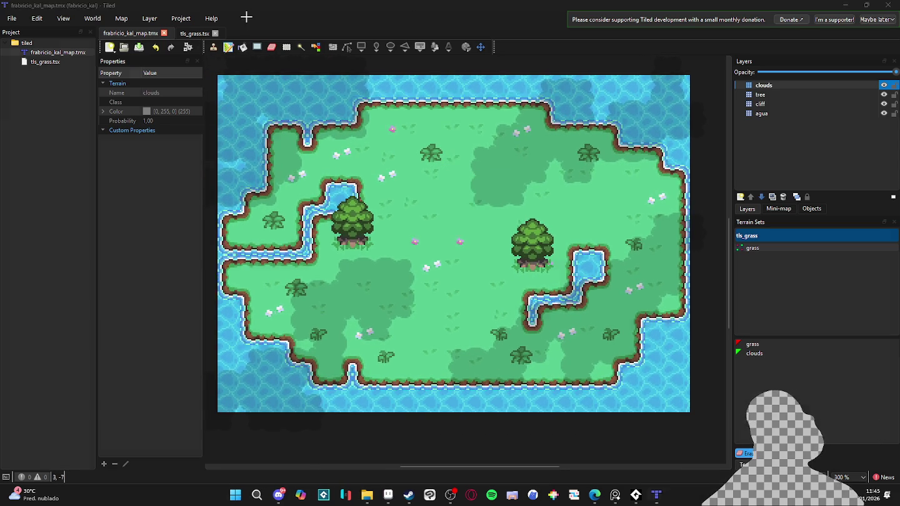
key(super+shift+s)
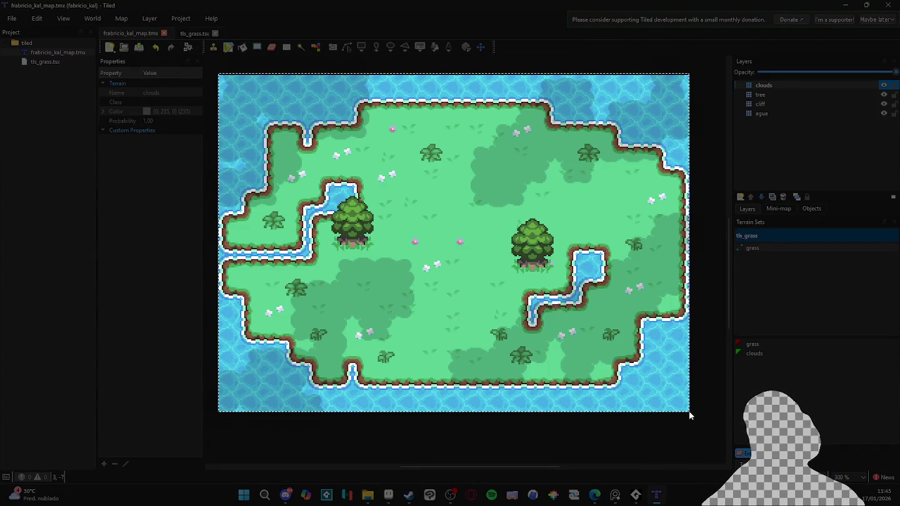
drag(218, 74, 690, 414)
click(389, 495)
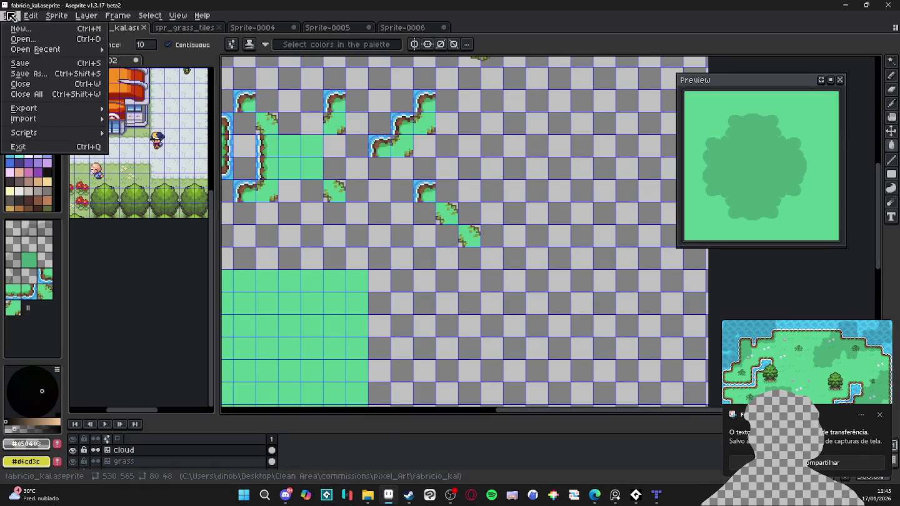
key(ctrl+n)
Step: Create the new sprite and paste the island map screenshot into it
click(440, 348)
key(ctrl+v)
scroll(537, 224, down, 2)
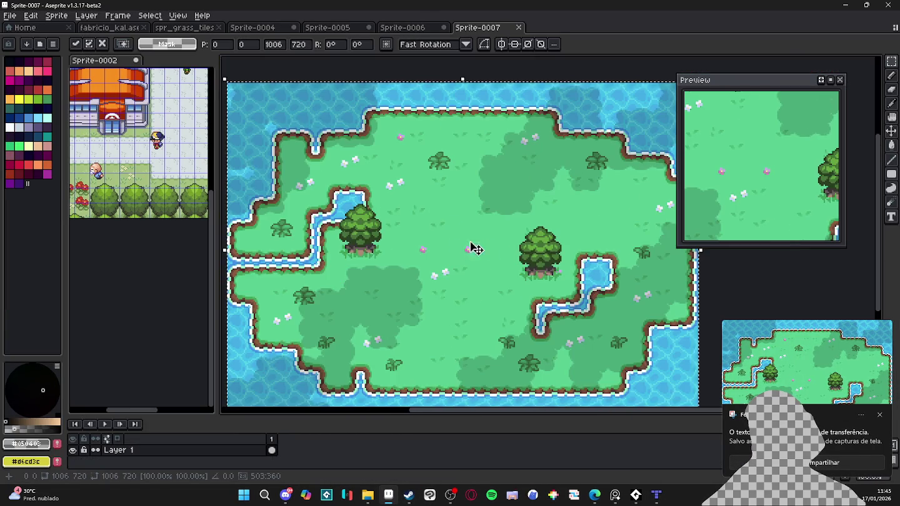
Step: Try a percentage-based sprite resize in Sprite Size, then undo it
click(55, 15)
click(68, 63)
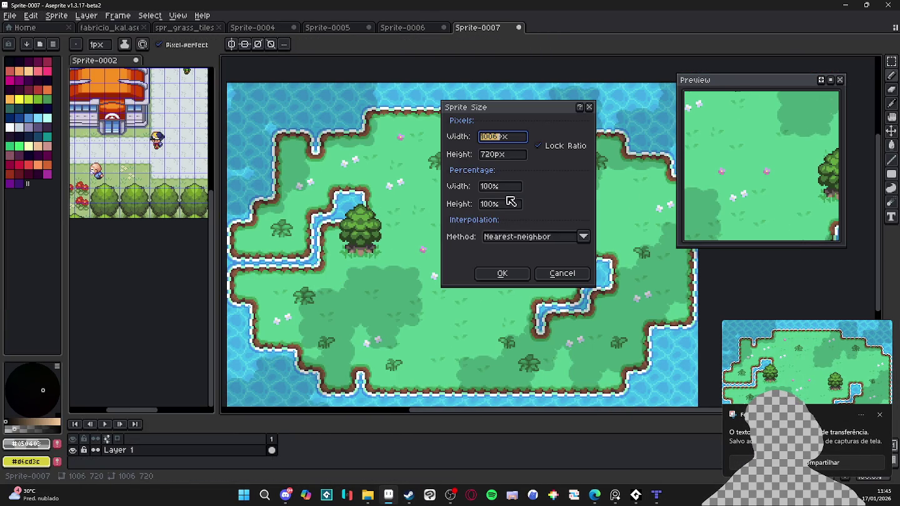
drag(498, 187, 479, 189)
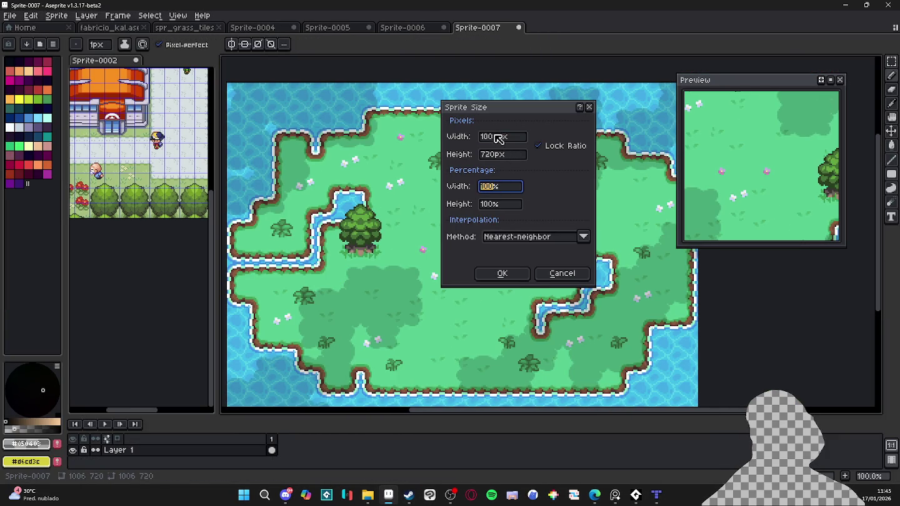
text(/)
key(Escape)
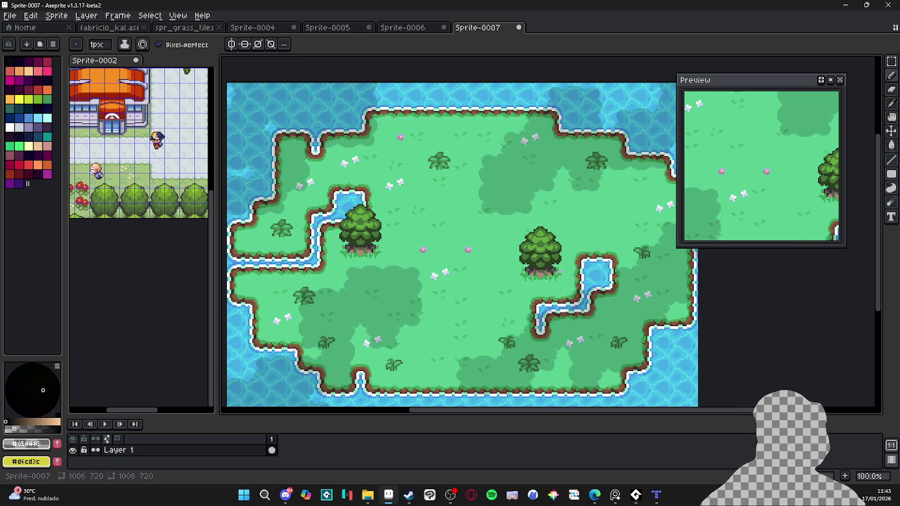
scroll(419, 279, up, 5)
scroll(419, 279, up, 3)
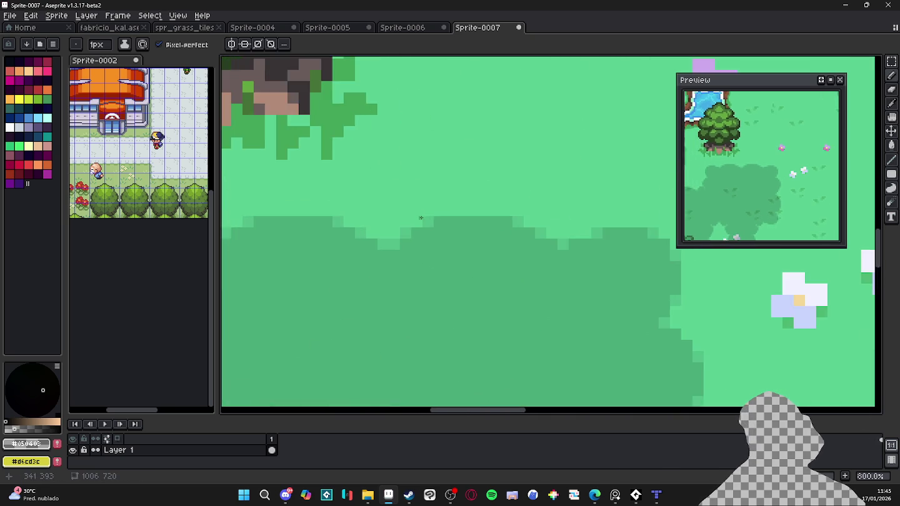
scroll(419, 279, down, 6)
key(ctrl+z)
Step: Resize the sprite to 335×239 pixels and add a new empty layer
click(56, 15)
click(62, 63)
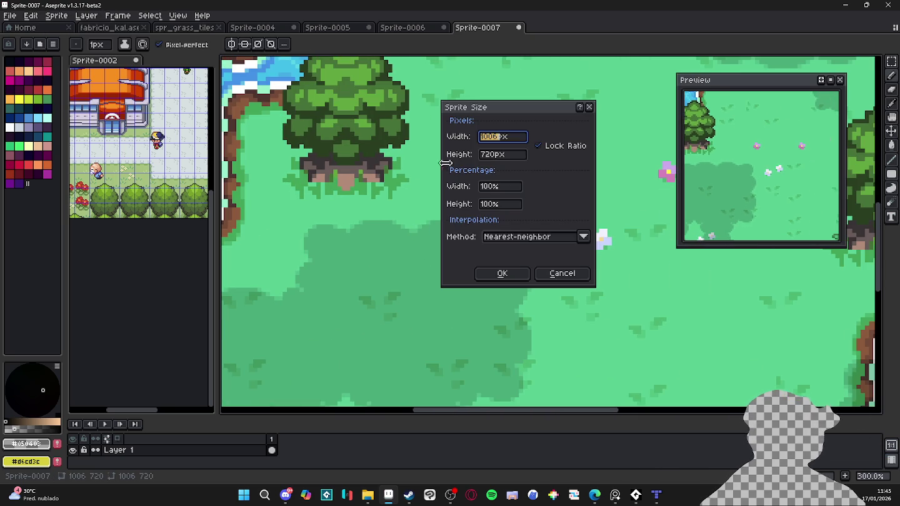
key(Return)
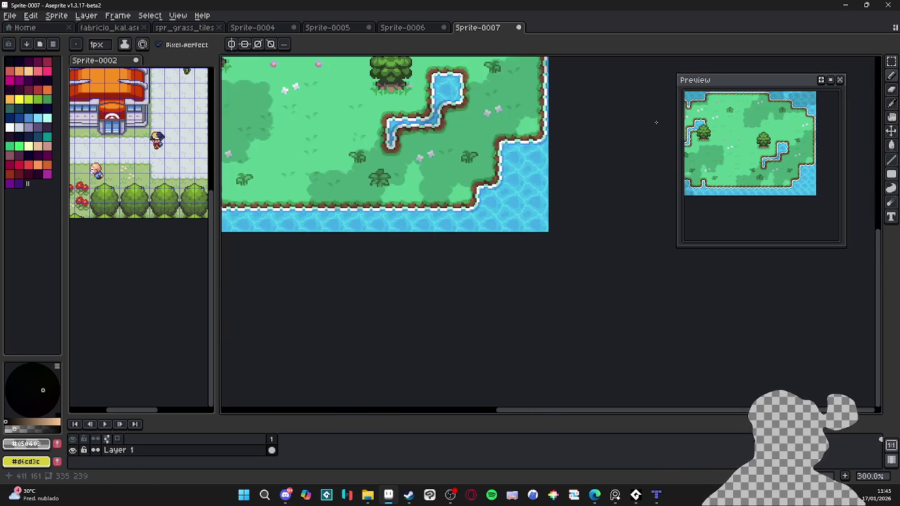
scroll(483, 306, down, 3)
scroll(483, 307, up, 2)
scroll(483, 307, up, 1)
key(shift+n)
Step: Open and close the new layer's properties without changing them
double_click(119, 450)
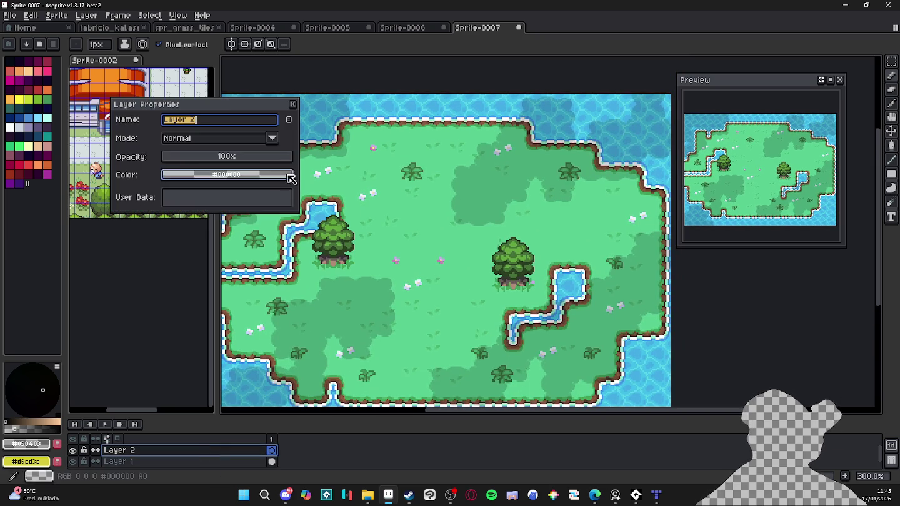
click(292, 105)
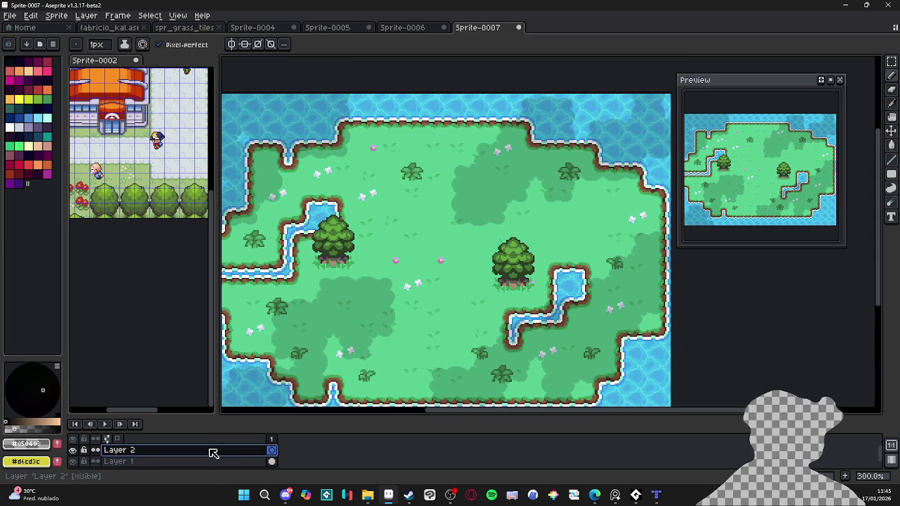
double_click(173, 451)
click(235, 161)
click(295, 103)
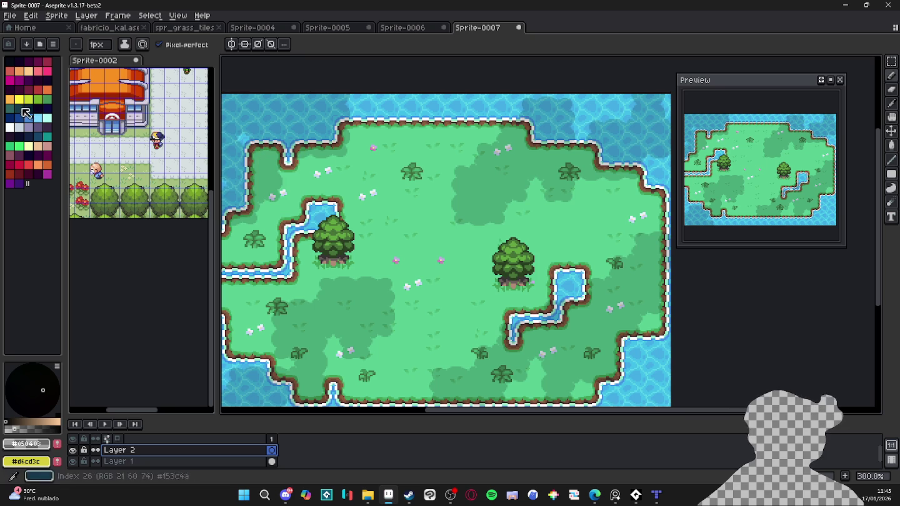
Step: Load a different palette, pick light green, and fill the outlined diagonal streak
click(40, 45)
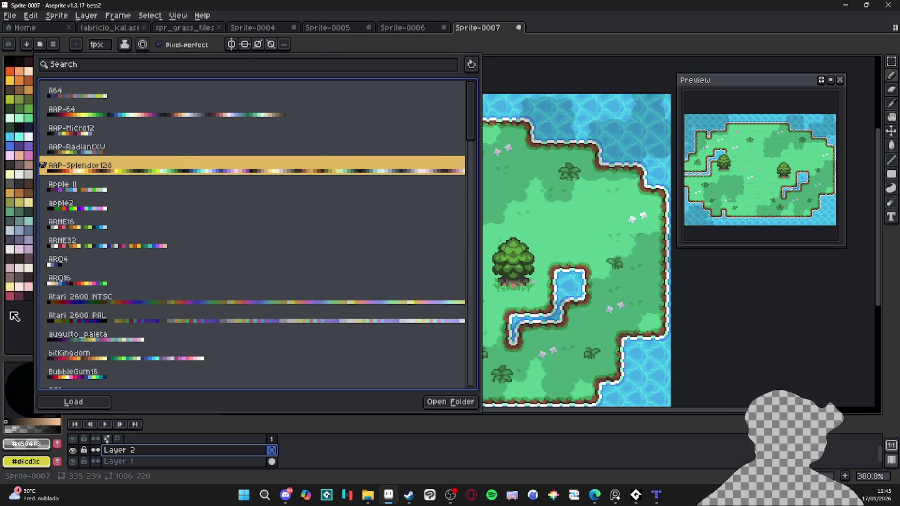
click(16, 311)
click(10, 173)
scroll(467, 204, up, 1)
scroll(475, 199, up, 1)
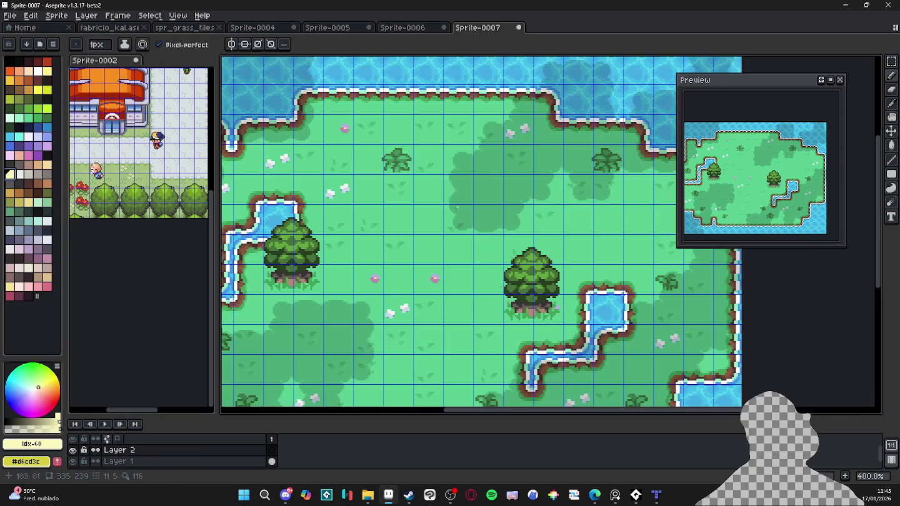
scroll(491, 194, up, 1)
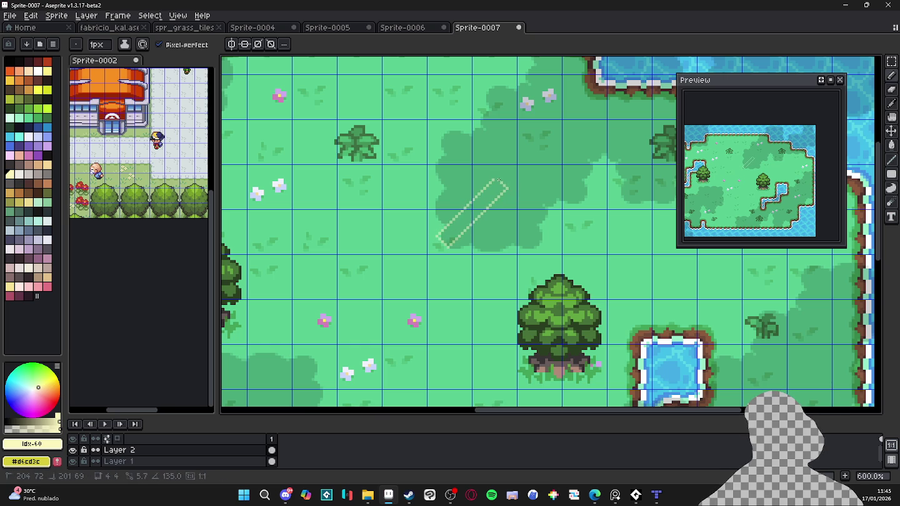
drag(498, 185, 498, 186)
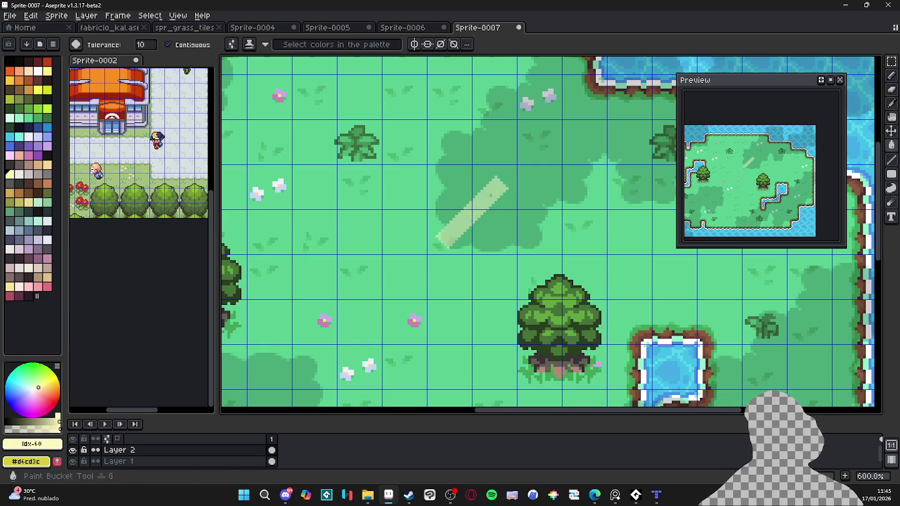
Step: Extend the streak down-left with a thin line and fill it solid light green
scroll(449, 244, up, 4)
mouse_move(396, 299)
mouse_down()
mouse_move(381, 313)
mouse_move(376, 293)
mouse_move(383, 291)
mouse_up()
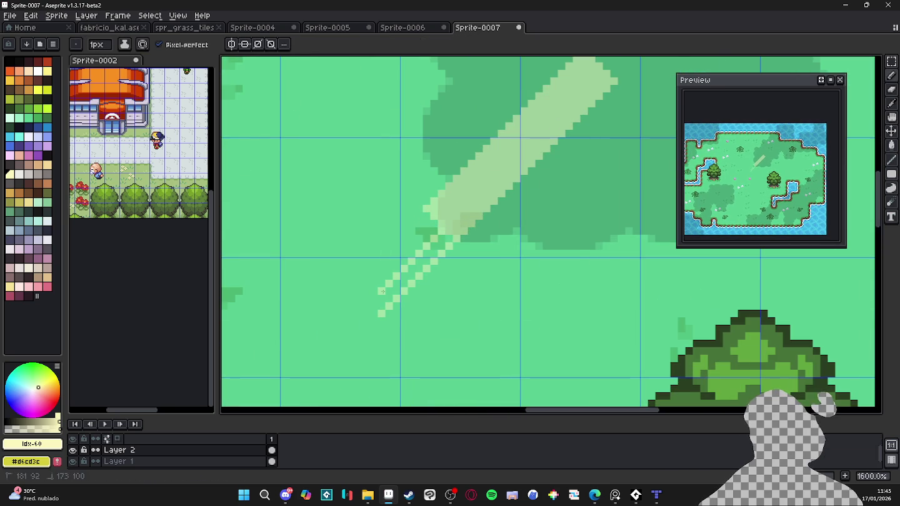
key(g)
click(392, 296)
key(b)
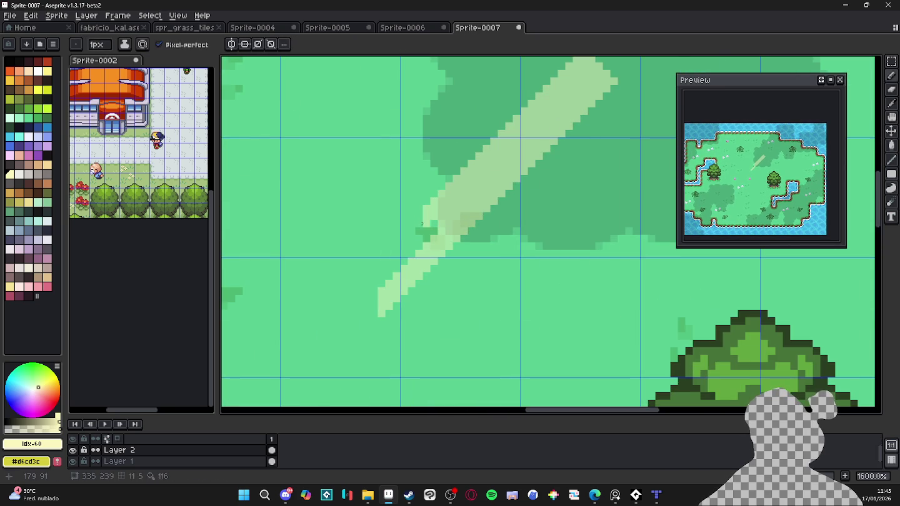
Step: Draw the streak's second edge line and fill the band between the two lines
scroll(401, 238, down, 4)
scroll(437, 225, up, 1)
scroll(461, 216, up, 3)
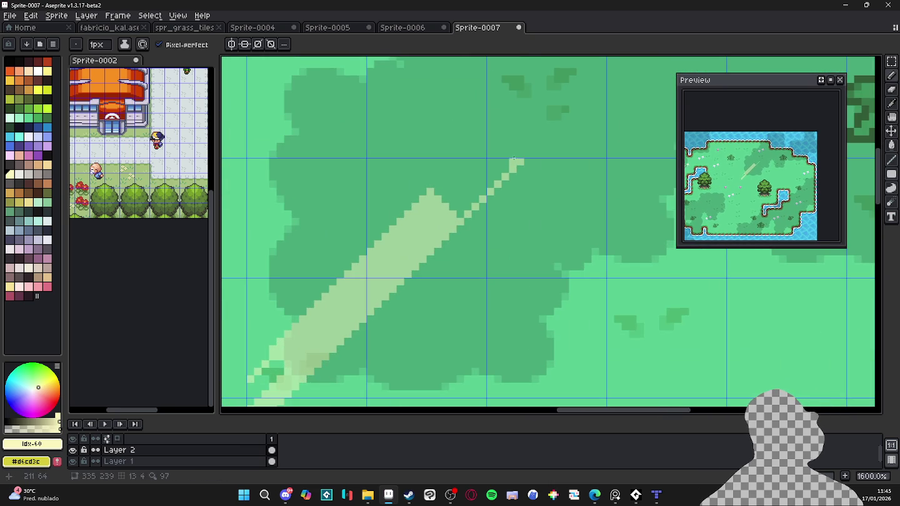
key(shift)
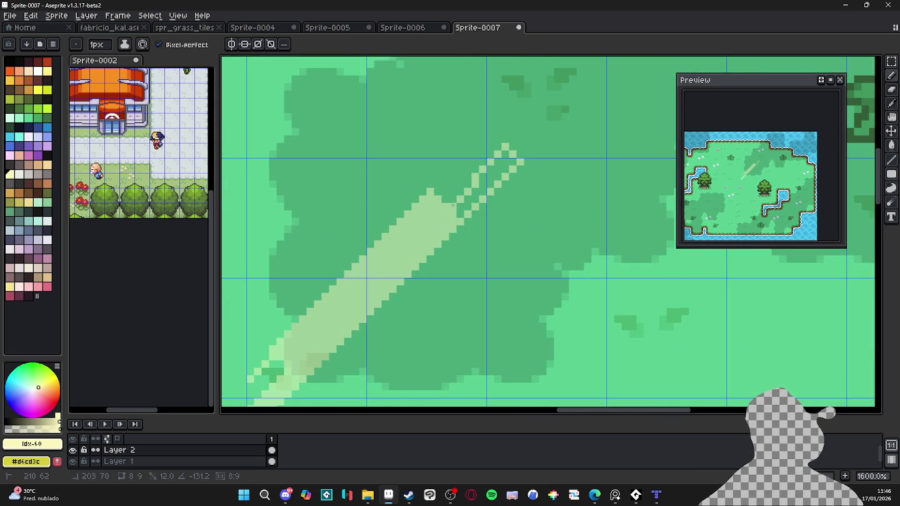
click(459, 217)
key(g)
click(452, 192)
key(b)
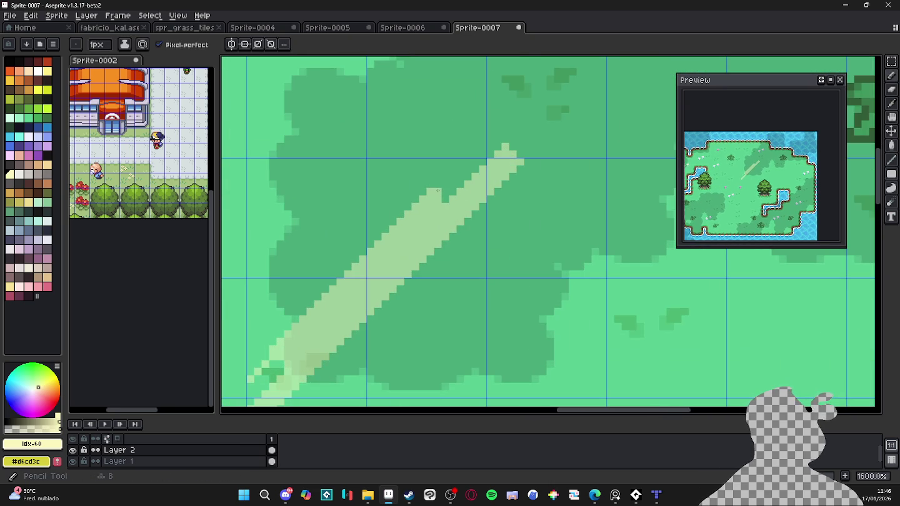
Step: Lower brush opacity to about 45% and paint translucent pixels on the streak's tip and edge
scroll(452, 177, down, 5)
scroll(453, 169, up, 1)
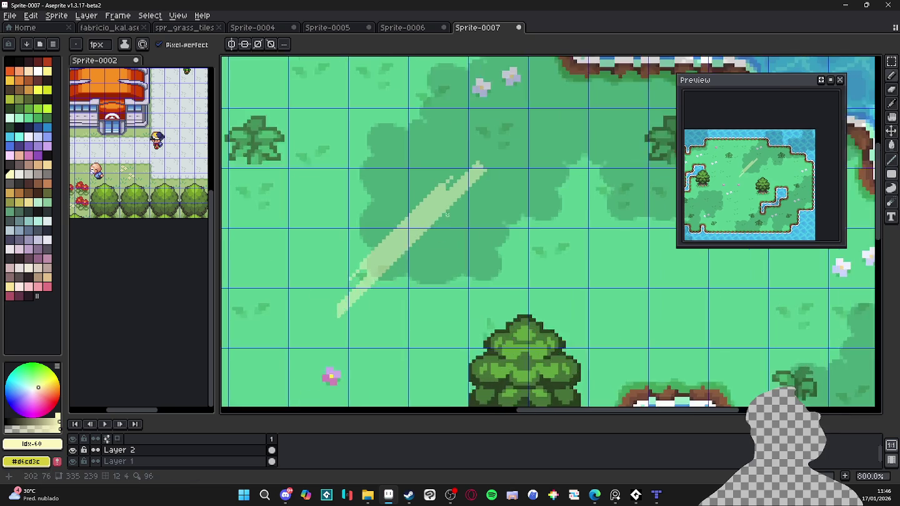
scroll(453, 159, up, 3)
drag(172, 47, 213, 60)
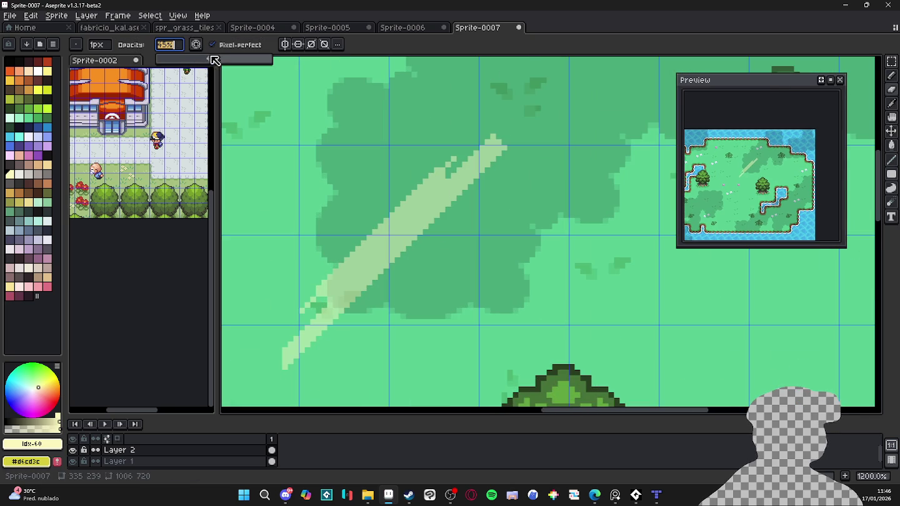
scroll(493, 141, up, 3)
click(494, 143)
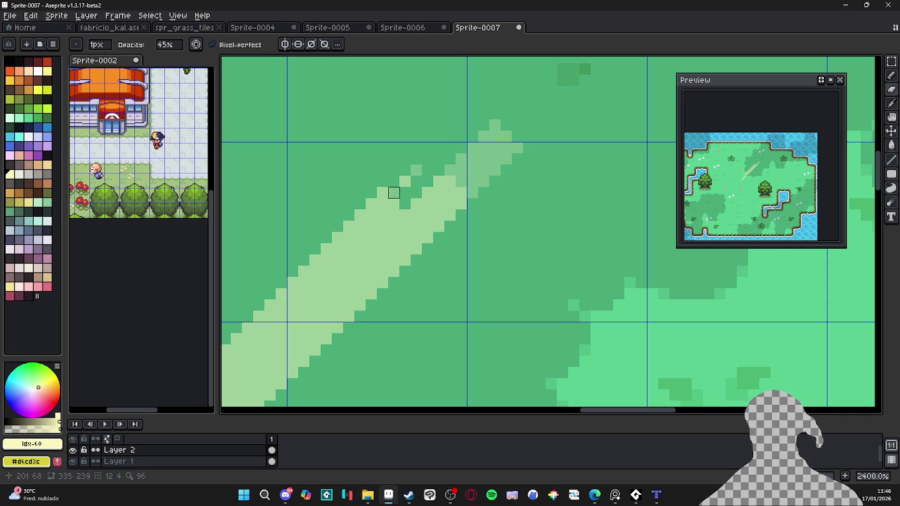
click(382, 194)
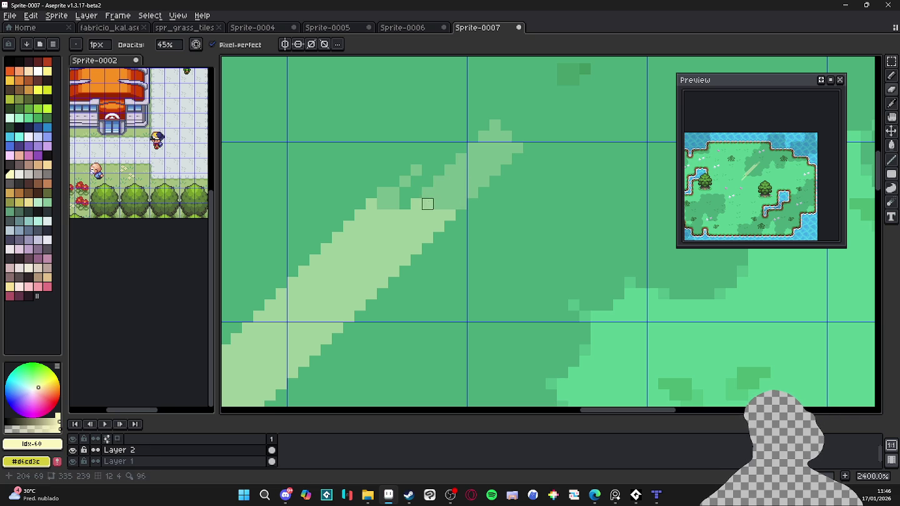
Step: Pan to the streak's lower end and set the brush size to 2 pixels
scroll(439, 216, down, 3)
scroll(336, 310, up, 3)
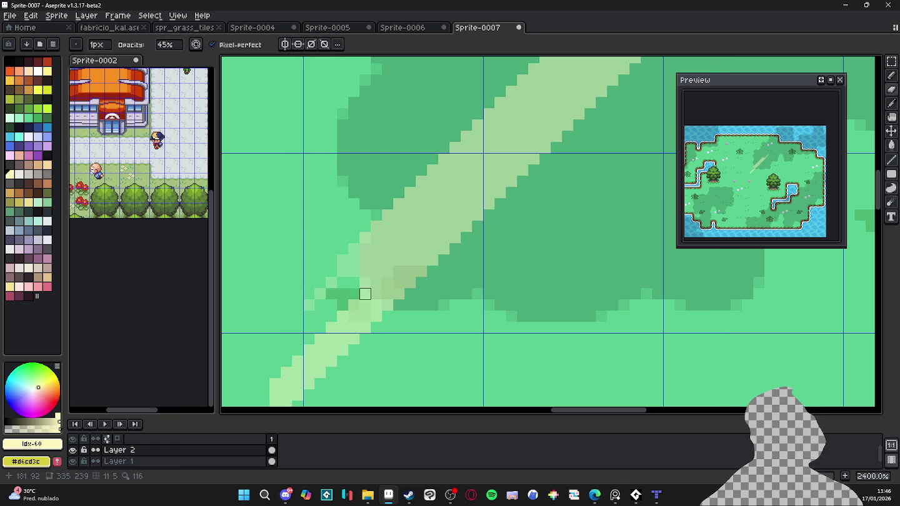
drag(365, 302, 387, 245)
key(plus)
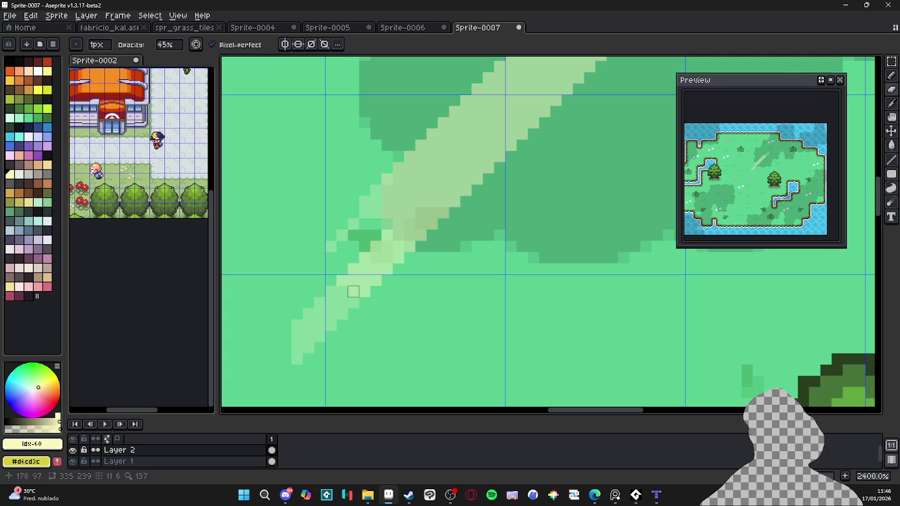
scroll(342, 279, down, 3)
scroll(363, 278, down, 2)
scroll(375, 281, down, 3)
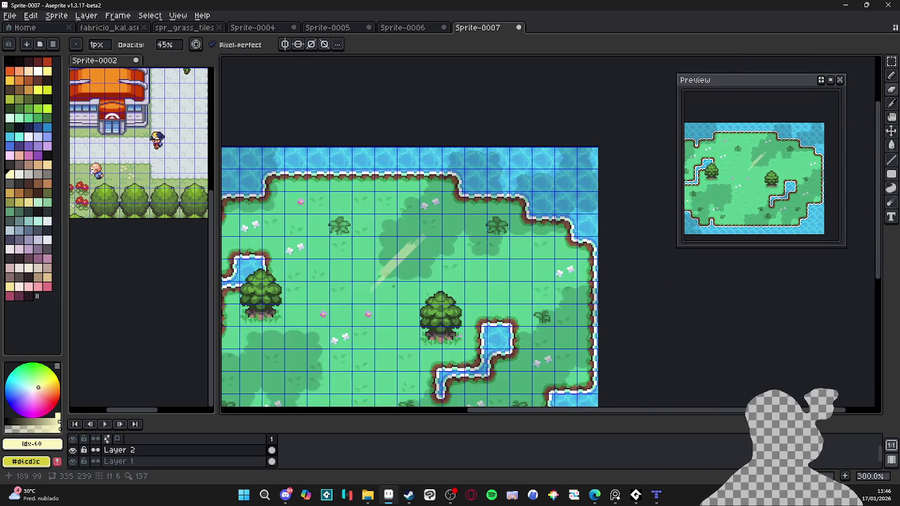
key(b)
drag(408, 293, 487, 201)
drag(475, 244, 454, 245)
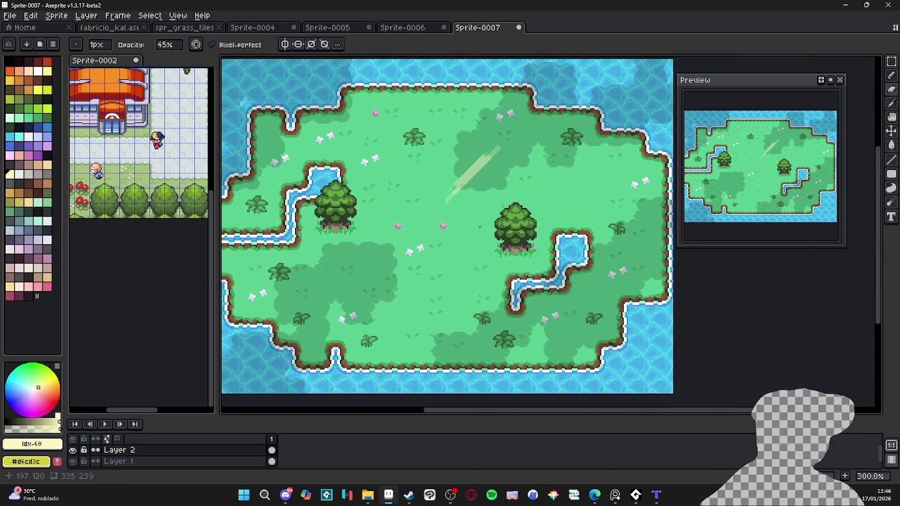
scroll(464, 183, up, 4)
scroll(465, 182, up, 3)
key(e)
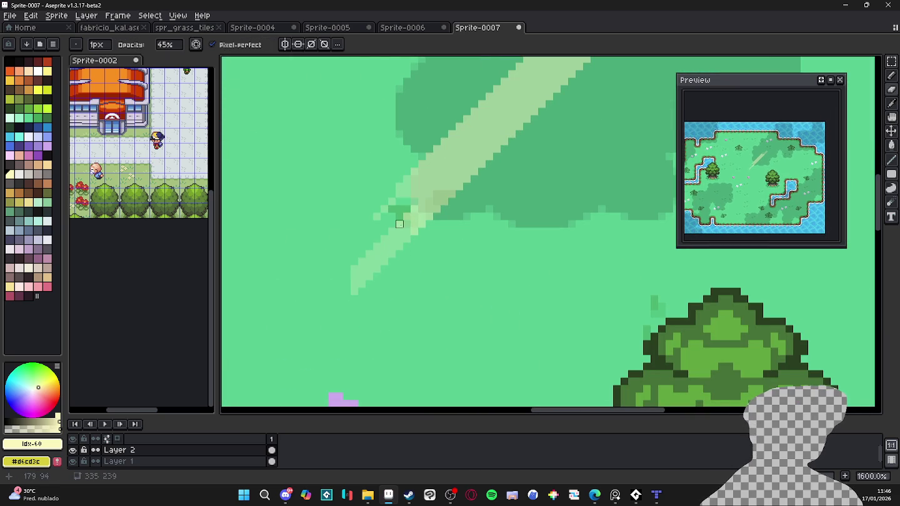
scroll(414, 233, down, 4)
scroll(463, 282, down, 1)
Step: Draw a second, thinner diagonal sunray lower on the island with a 2-pixel brush
key(ctrl+apostrophe)
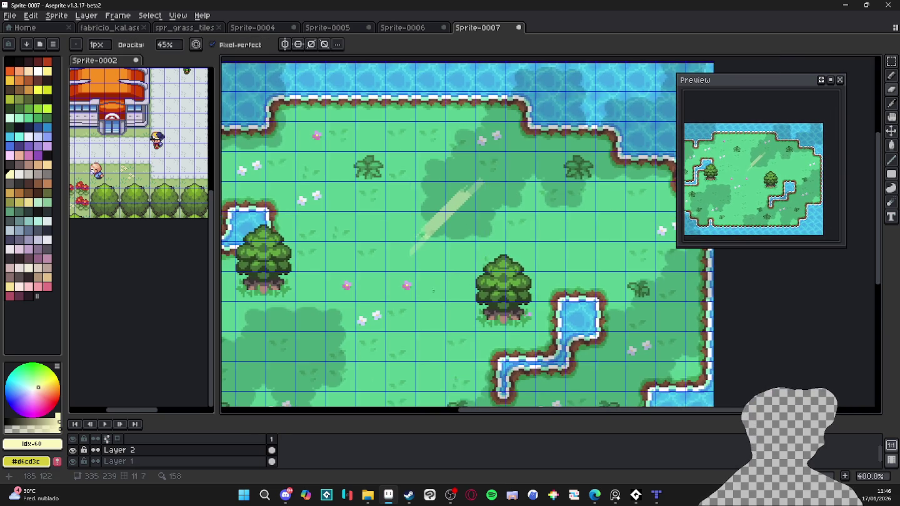
scroll(473, 262, down, 1)
scroll(474, 263, down, 1)
key(ctrl+apostrophe)
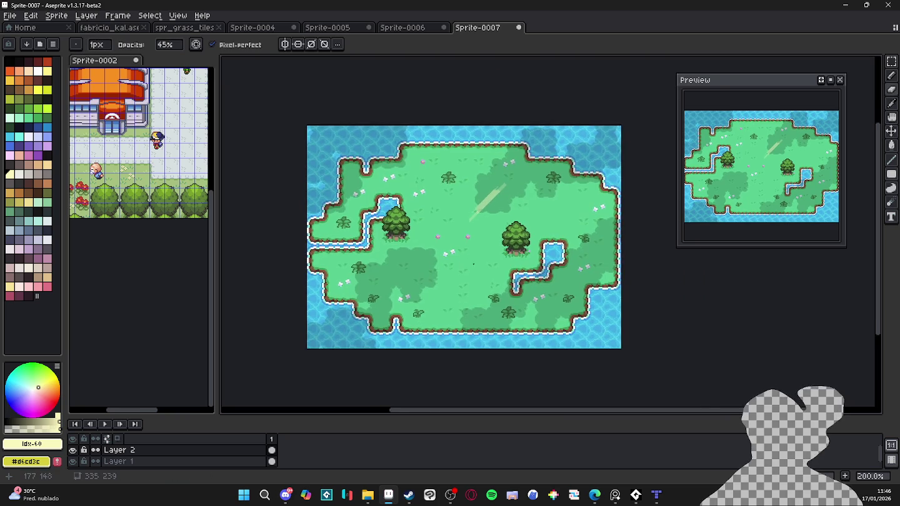
scroll(481, 236, up, 2)
key(b)
scroll(481, 236, up, 3)
scroll(442, 238, down, 1)
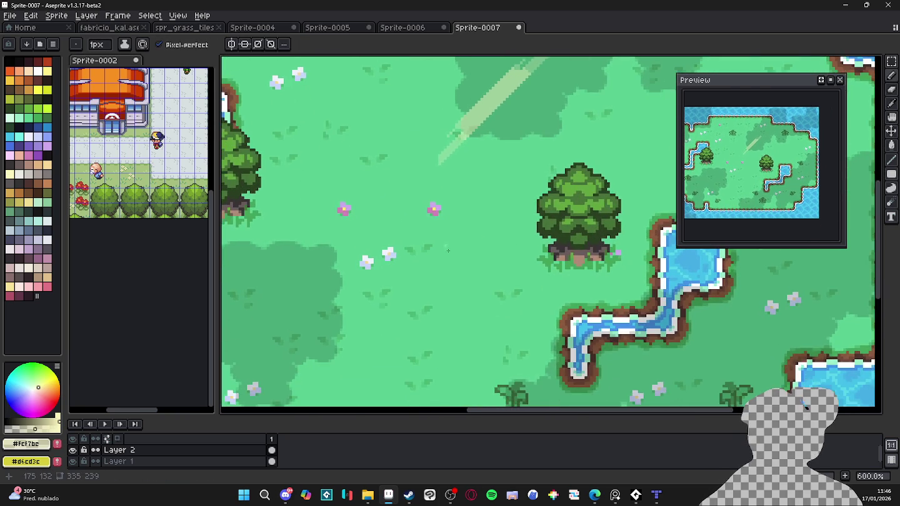
scroll(494, 237, up, 1)
key(plus)
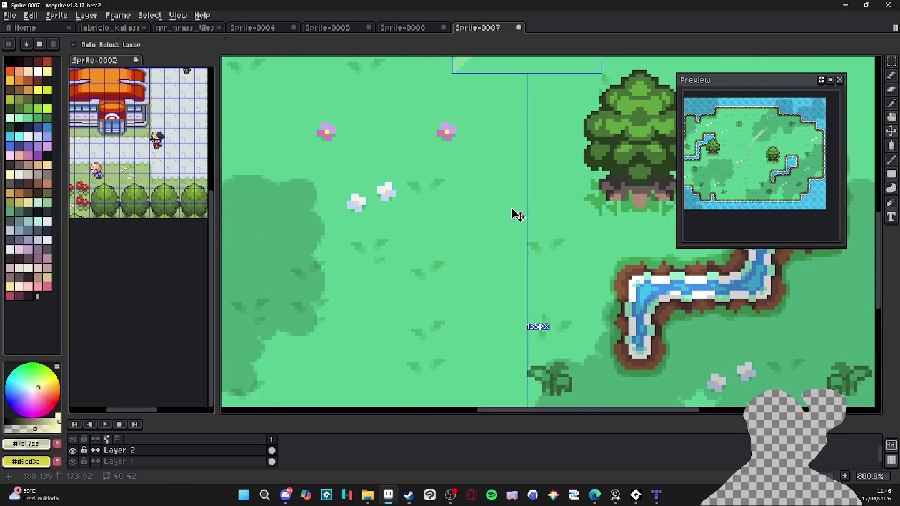
mouse_move(511, 207)
mouse_down()
mouse_move(504, 264)
mouse_move(399, 329)
mouse_up()
Step: Check the sunrays against the tile grid, adjust brush opacity, then hide the grid
key(ctrl+apostrophe)
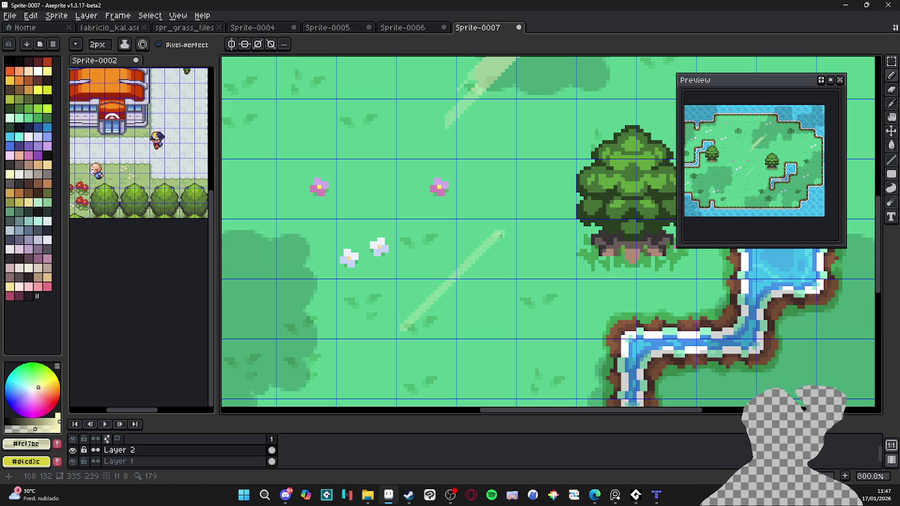
scroll(501, 238, up, 2)
scroll(497, 237, up, 1)
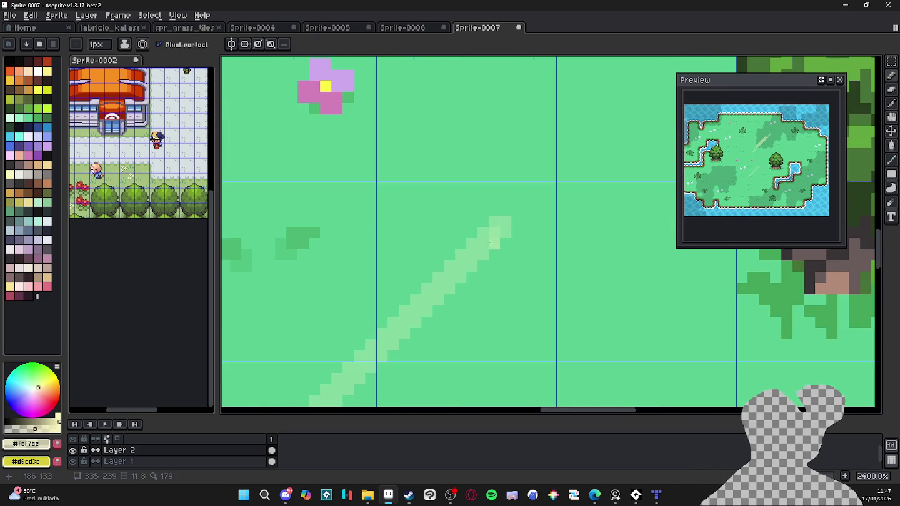
scroll(493, 241, down, 4)
scroll(496, 230, up, 3)
scroll(499, 225, up, 1)
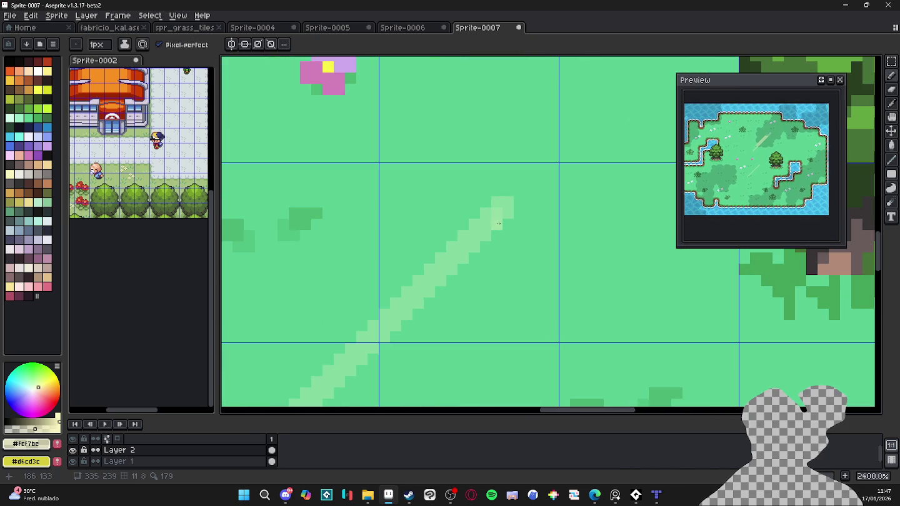
key(e)
click(175, 45)
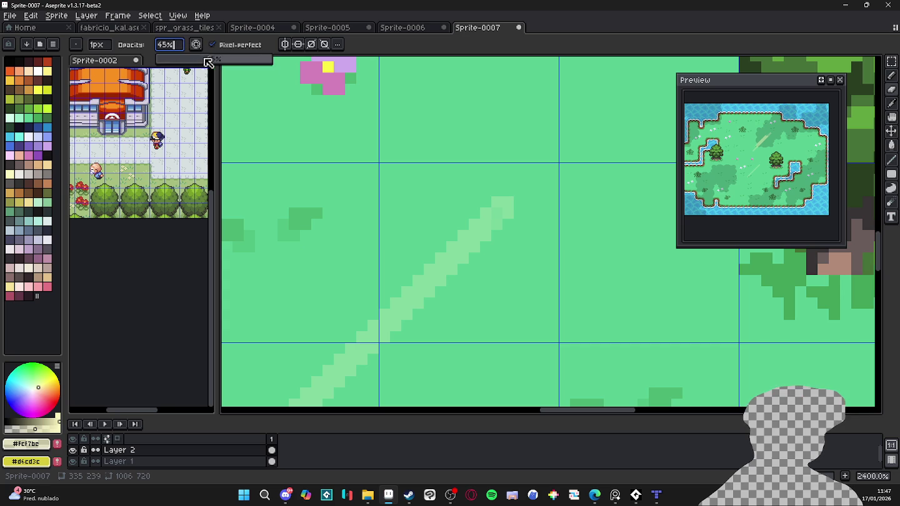
key(Return)
key(b)
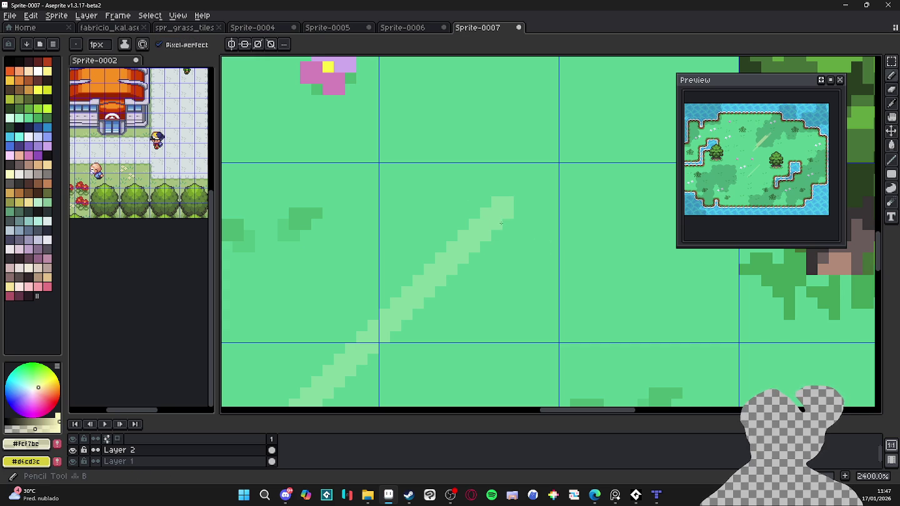
scroll(495, 240, down, 3)
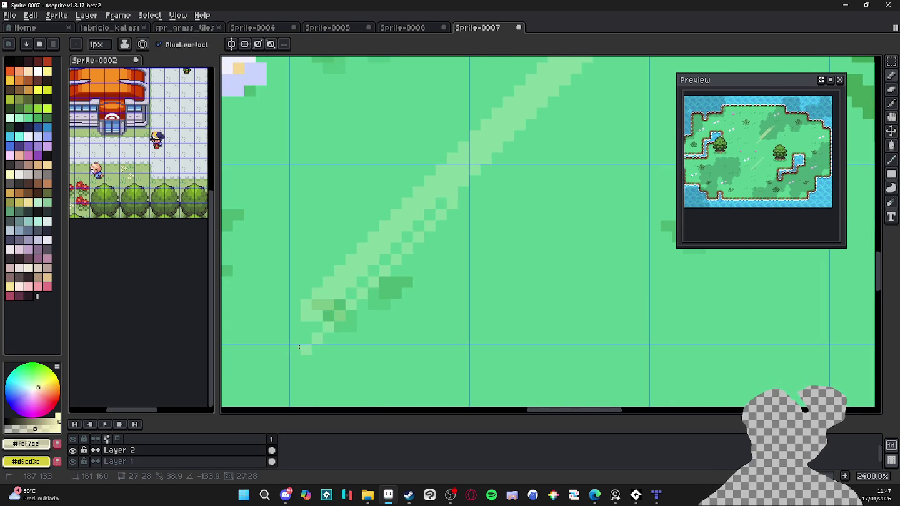
scroll(448, 273, down, 2)
scroll(448, 273, down, 2)
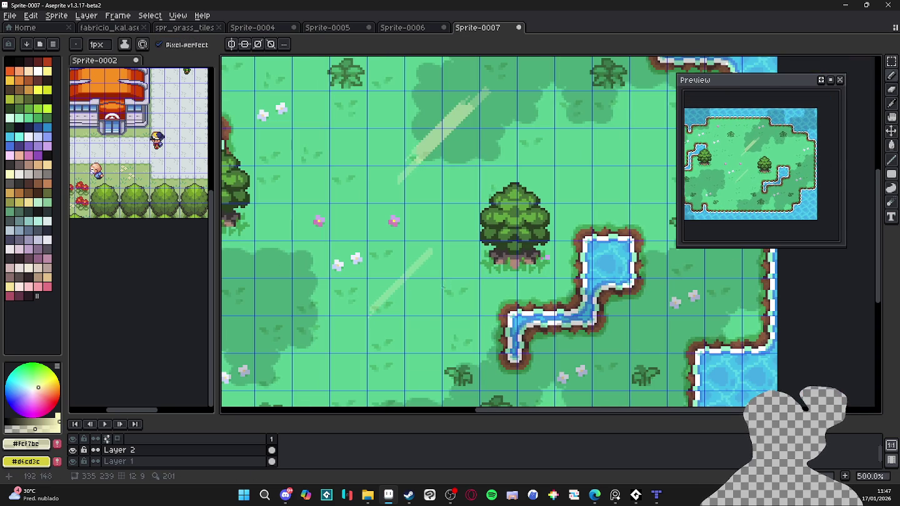
key(ctrl+apostrophe)
scroll(413, 318, down, 1)
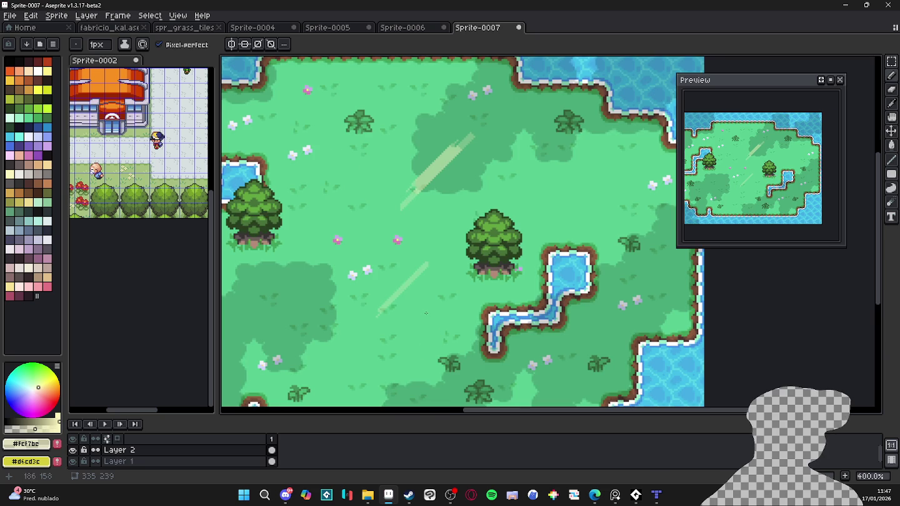
scroll(425, 313, down, 1)
scroll(513, 295, right, 2)
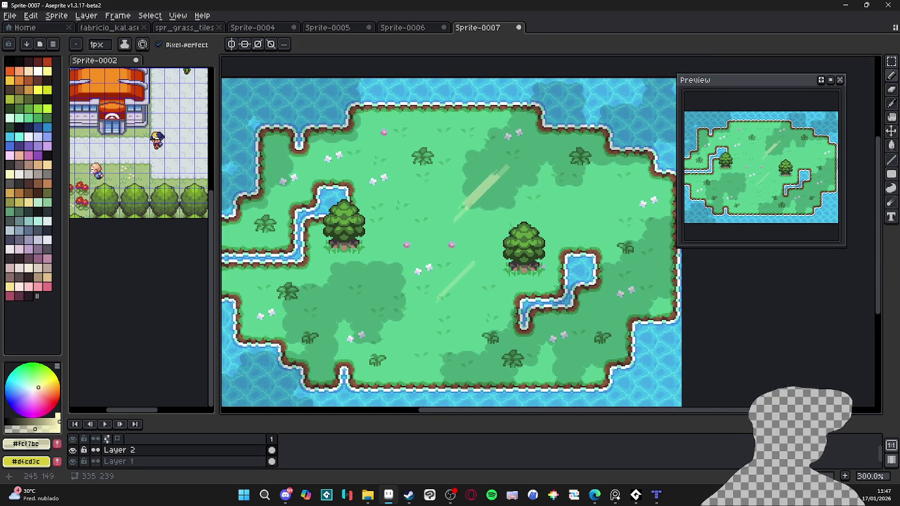
Step: Set Layer 2's blend mode to Screen
double_click(177, 450)
click(240, 156)
click(231, 138)
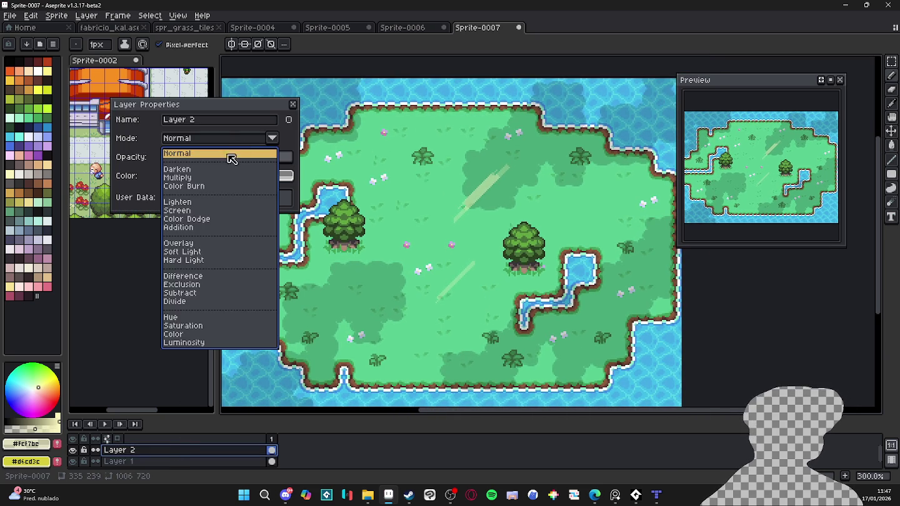
click(177, 211)
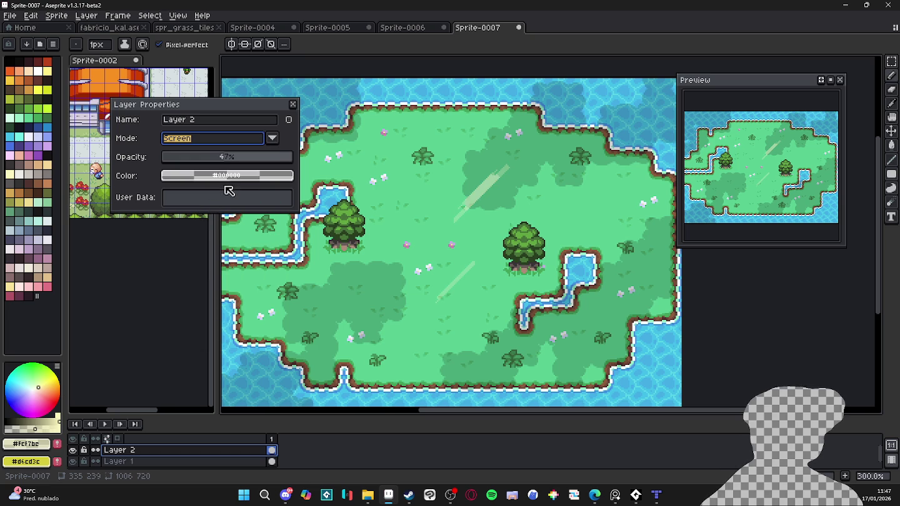
click(293, 105)
scroll(510, 176, up, 1)
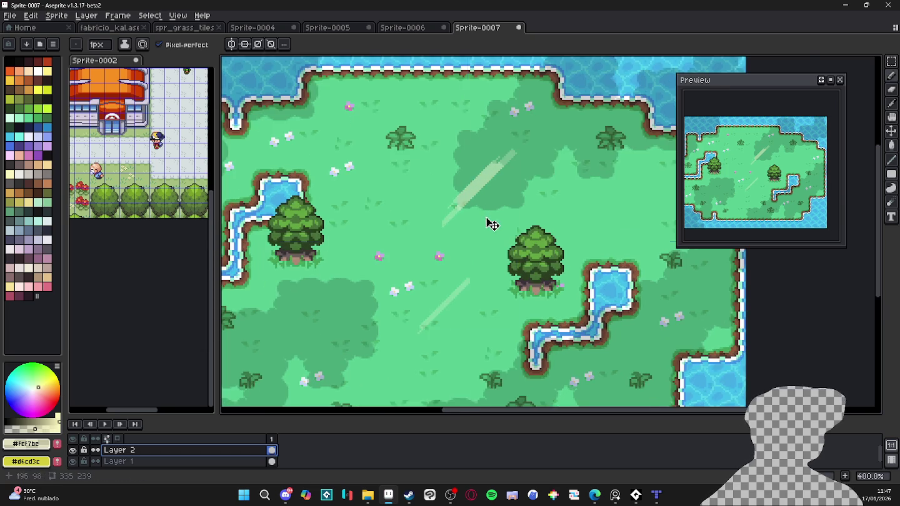
scroll(510, 176, up, 1)
Step: Select a rectangle around one of the light streaks with the Rectangular Marquee
key(m)
drag(552, 109, 401, 262)
click(11, 15)
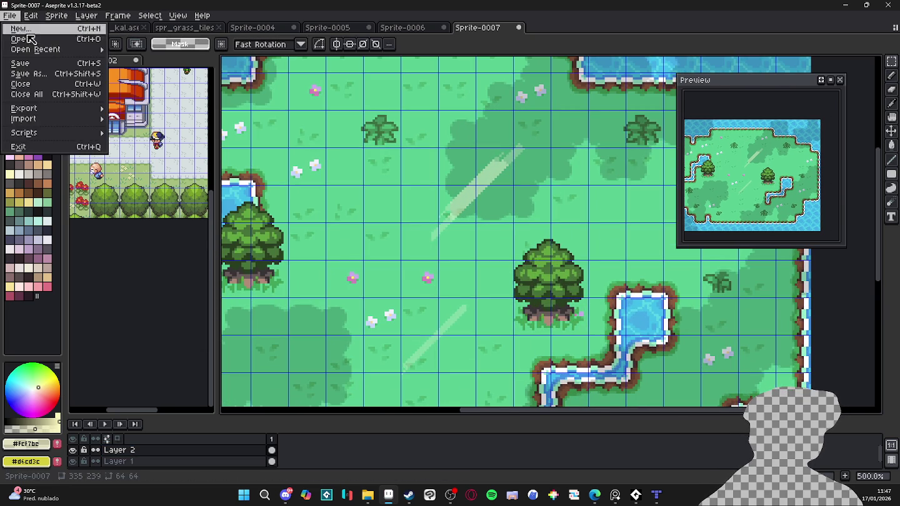
Step: Paste the copied light streak into a new 64×64 sprite
click(60, 38)
click(831, 381)
click(11, 15)
click(18, 27)
click(418, 346)
key(ctrl+v)
key(Return)
Step: Save the streak sprite as the PNG image spr_sunray.png
click(57, 15)
key(Escape)
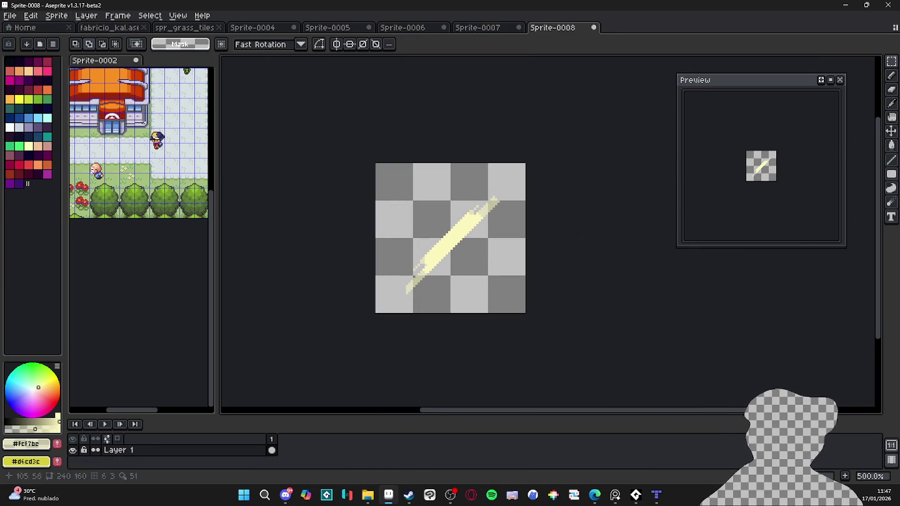
click(32, 15)
click(62, 74)
click(549, 384)
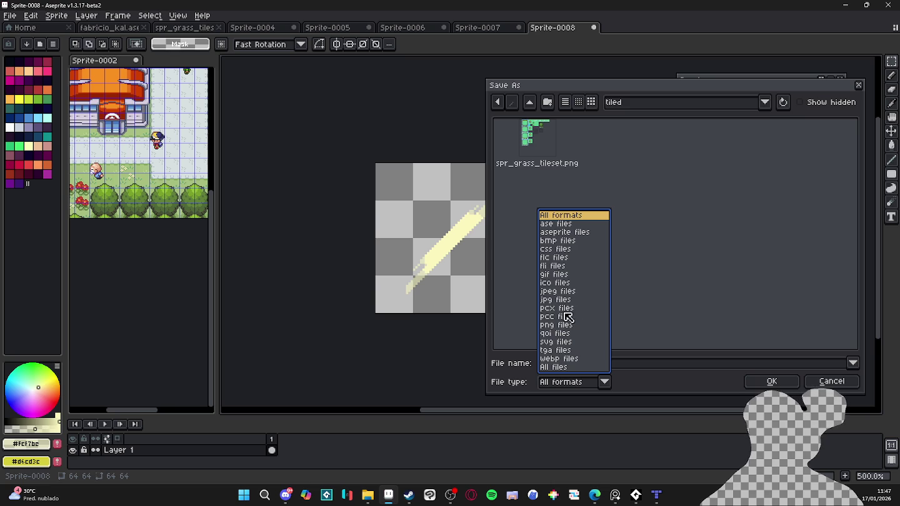
click(564, 327)
click(626, 363)
text(spr)
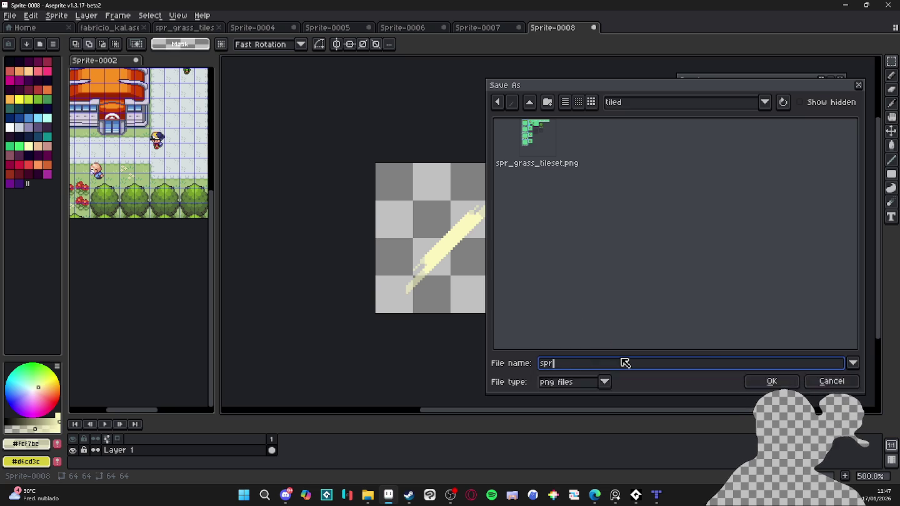
text(_sunray)
key(Return)
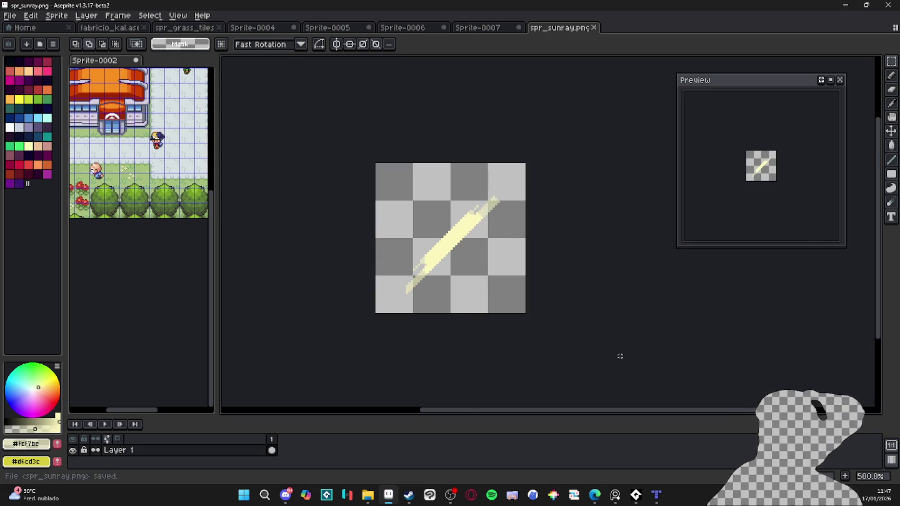
Step: Paste the light streak into a new 32×32 sprite
key(ctrl+shift+Tab)
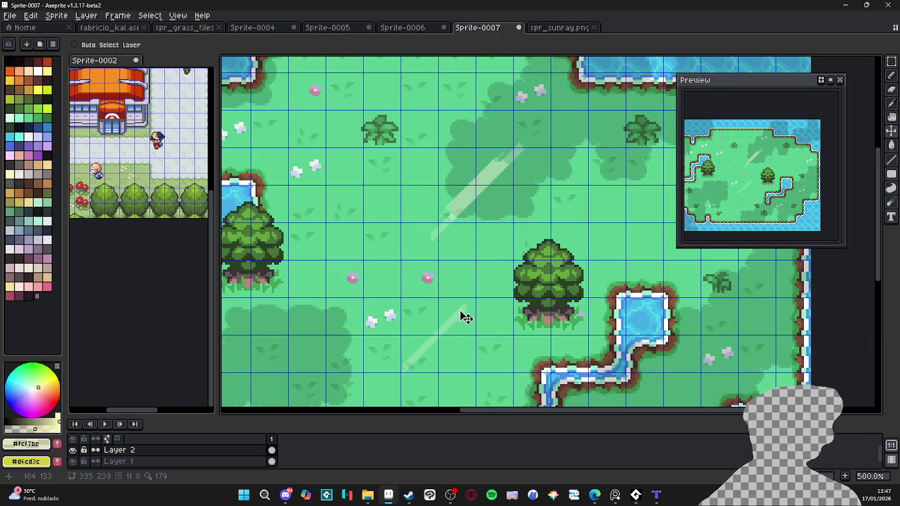
click(10, 15)
click(25, 23)
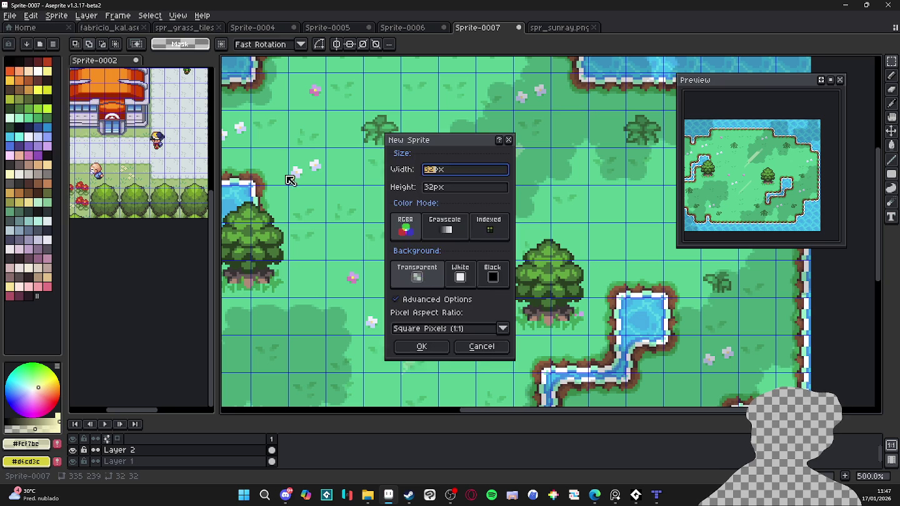
click(422, 354)
key(4)
key(ctrl+d)
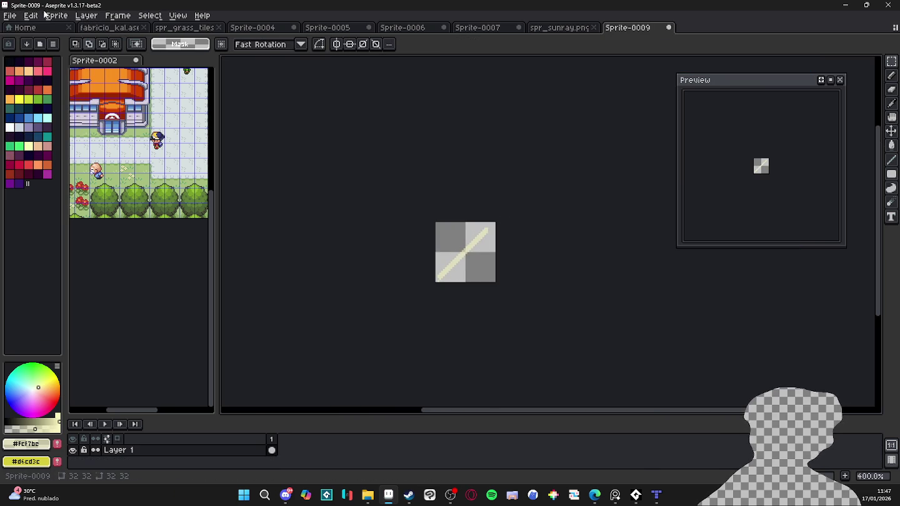
Step: Save the 32×32 streak as spr_sunray_2.png, then switch over to Tiled
click(10, 15)
click(28, 76)
click(571, 384)
click(650, 150)
click(582, 363)
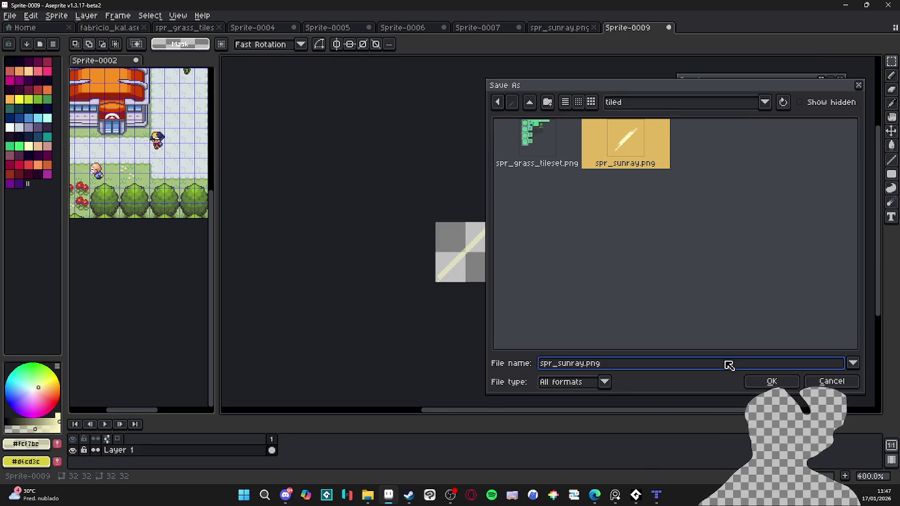
key(Return)
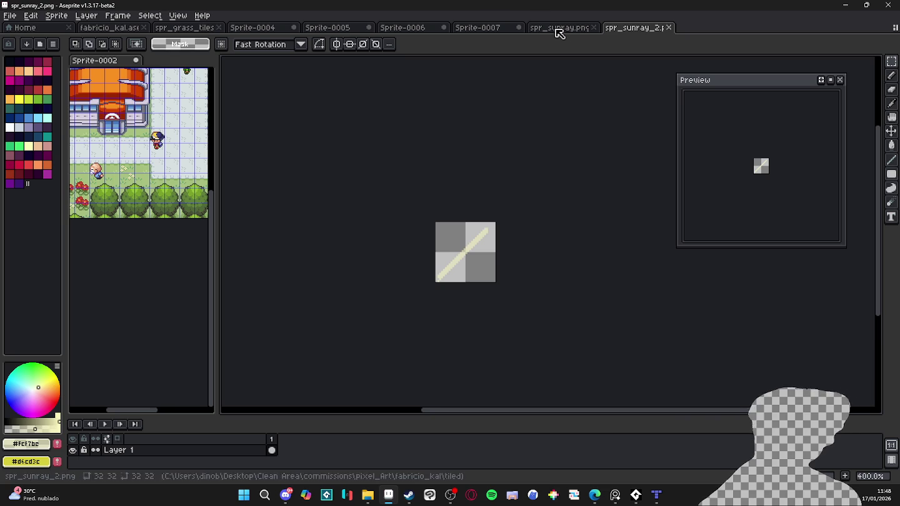
click(550, 28)
key(ctrl+shift+Tab)
key(alt+Tab)
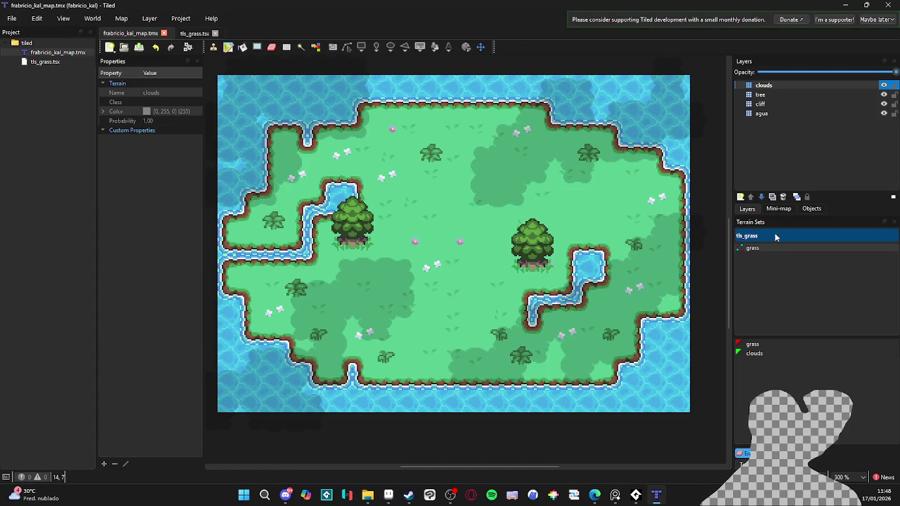
Step: Add a new image layer named 'sunrays', removing an accidental duplicate clouds layer
click(773, 200)
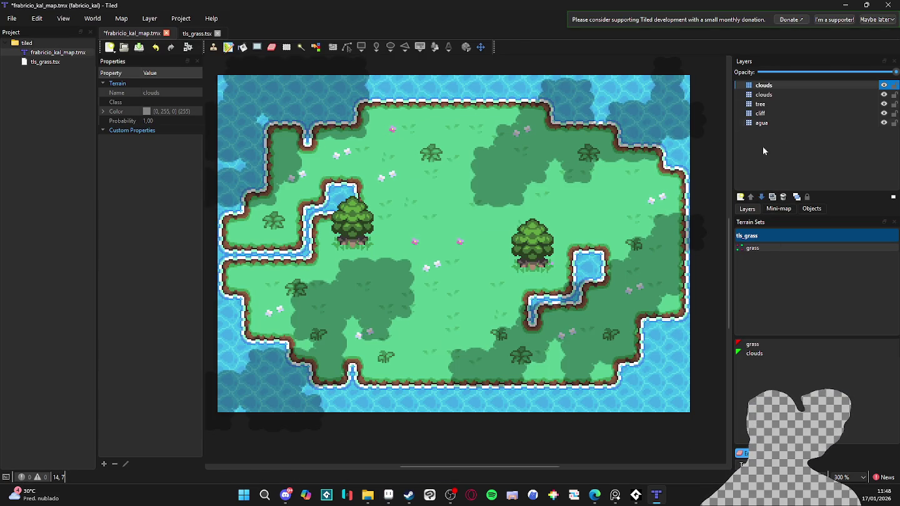
click(764, 85)
click(784, 197)
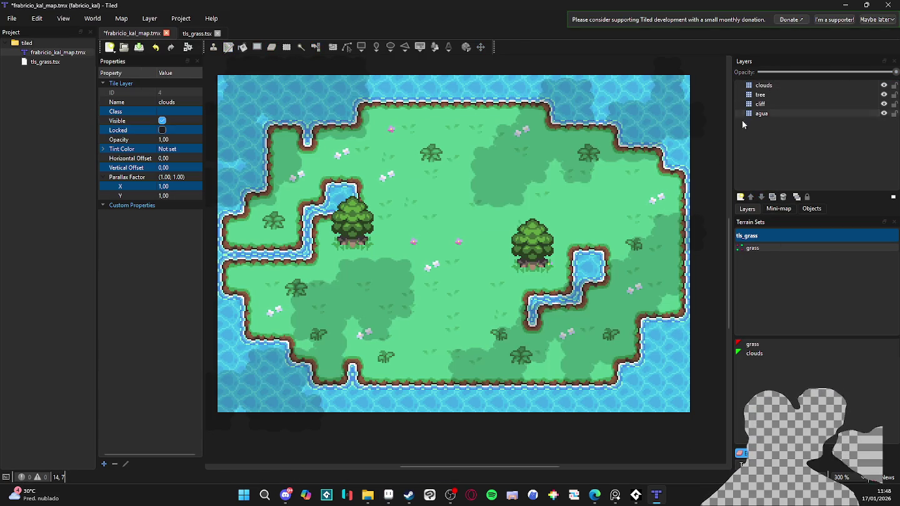
click(740, 197)
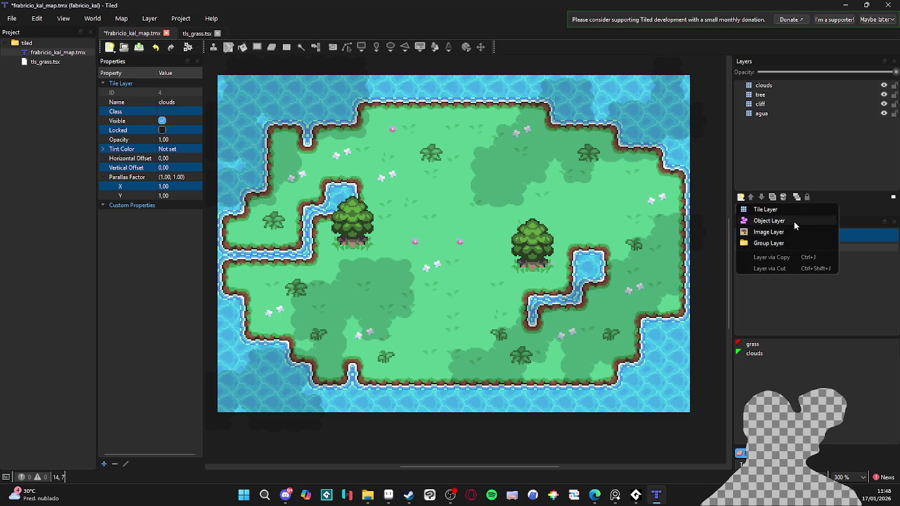
click(789, 231)
text(sunrays)
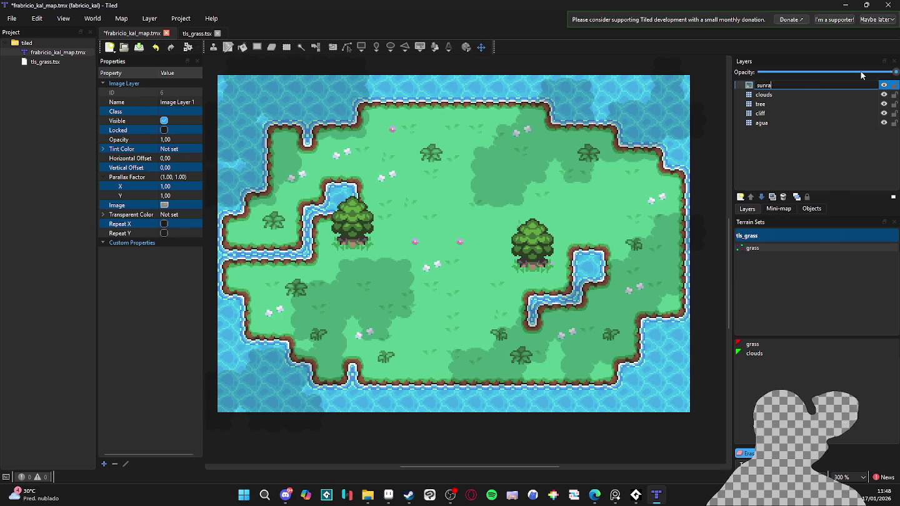
key(Return)
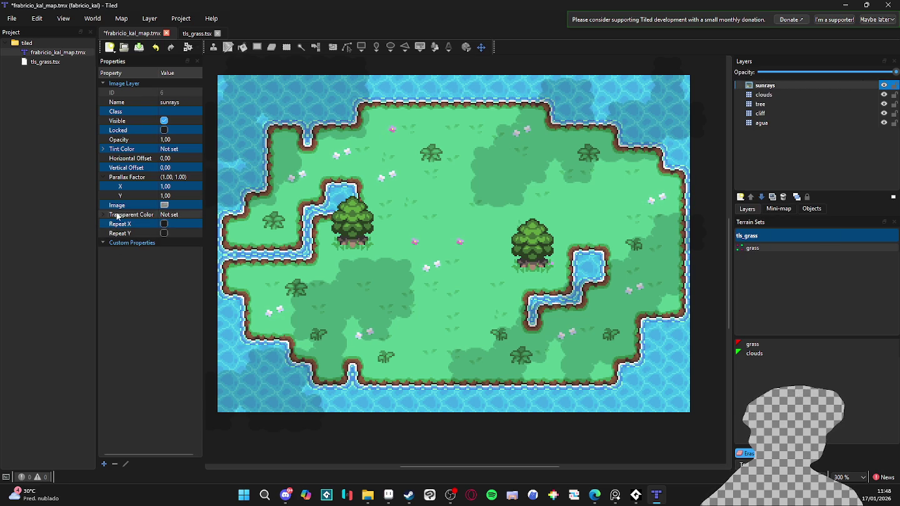
Step: Load spr_sunray into the sunrays layer, place it on the island and lower its opacity
click(162, 205)
click(200, 205)
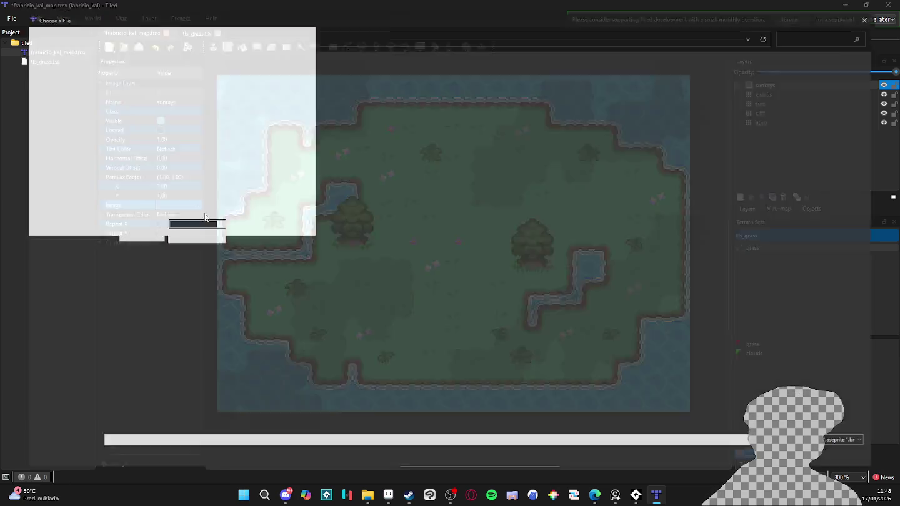
click(220, 100)
double_click(220, 100)
mouse_move(458, 262)
mouse_down()
mouse_move(422, 149)
mouse_move(451, 148)
mouse_up()
drag(896, 72, 814, 72)
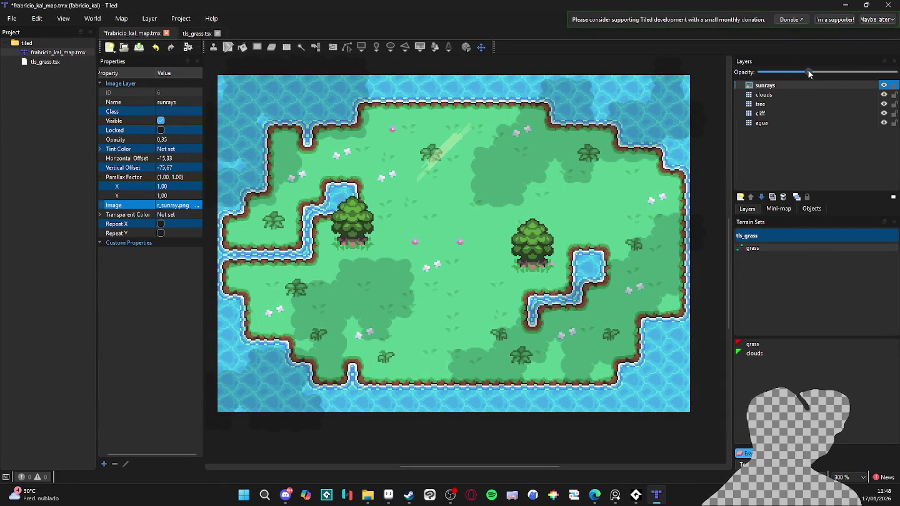
drag(452, 146, 493, 164)
drag(813, 72, 823, 72)
mouse_move(485, 155)
mouse_down()
mouse_move(554, 123)
mouse_move(482, 268)
mouse_move(490, 264)
mouse_up()
Step: Duplicate the sunrays layer and swap the copy's image to spr_sunray_2
click(773, 197)
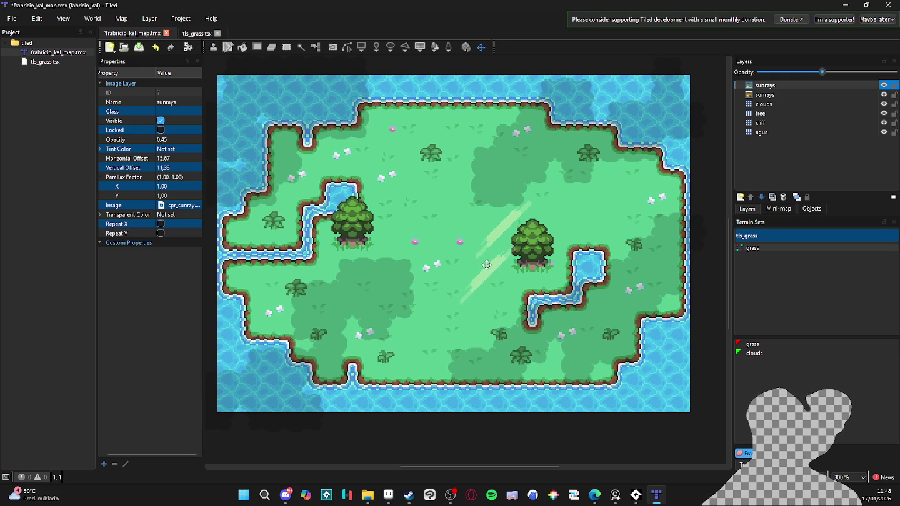
click(181, 205)
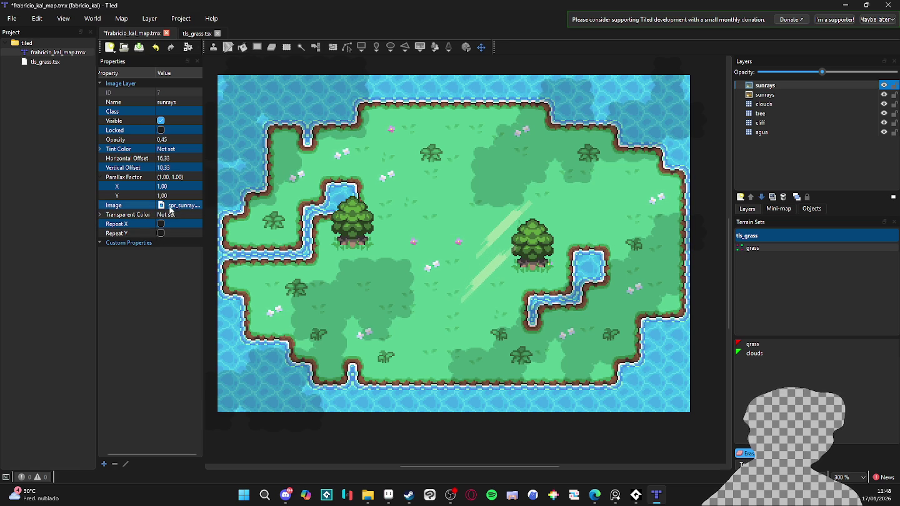
click(197, 206)
double_click(260, 95)
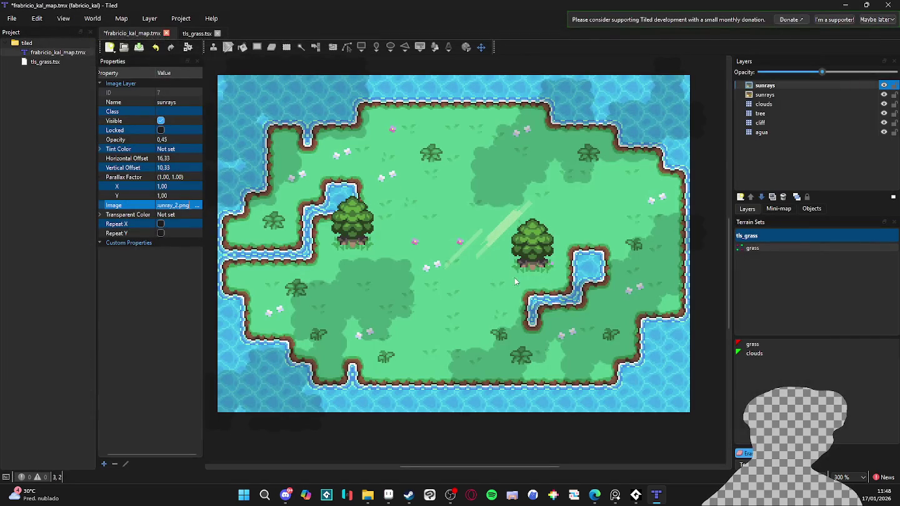
drag(517, 276, 513, 277)
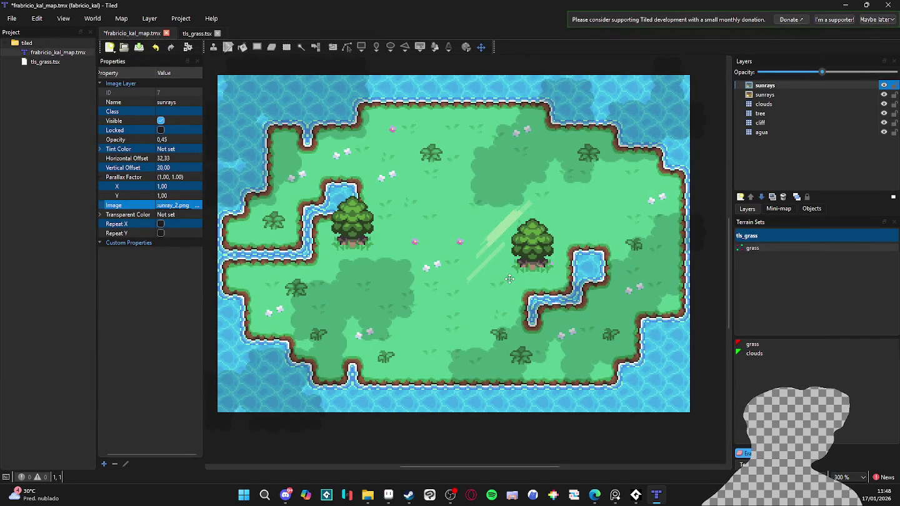
Step: Duplicate the first sunrays layer, move it beside the right tree and fade it
click(765, 94)
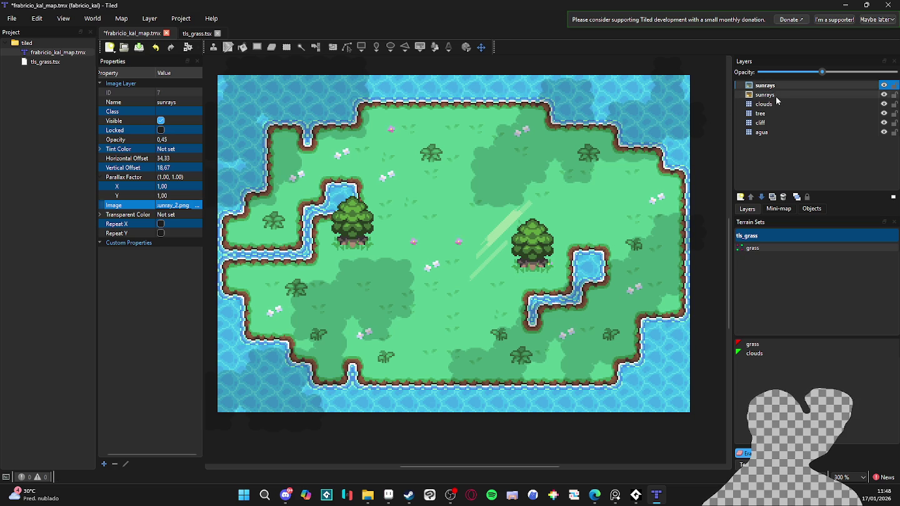
key(ctrl+shift+d)
mouse_move(515, 235)
mouse_down()
mouse_move(550, 250)
mouse_move(567, 231)
mouse_up()
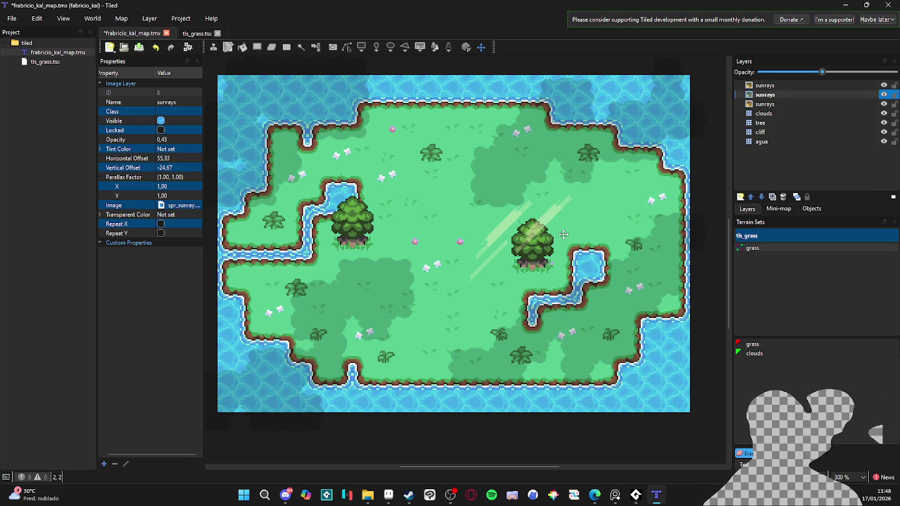
drag(823, 71, 793, 73)
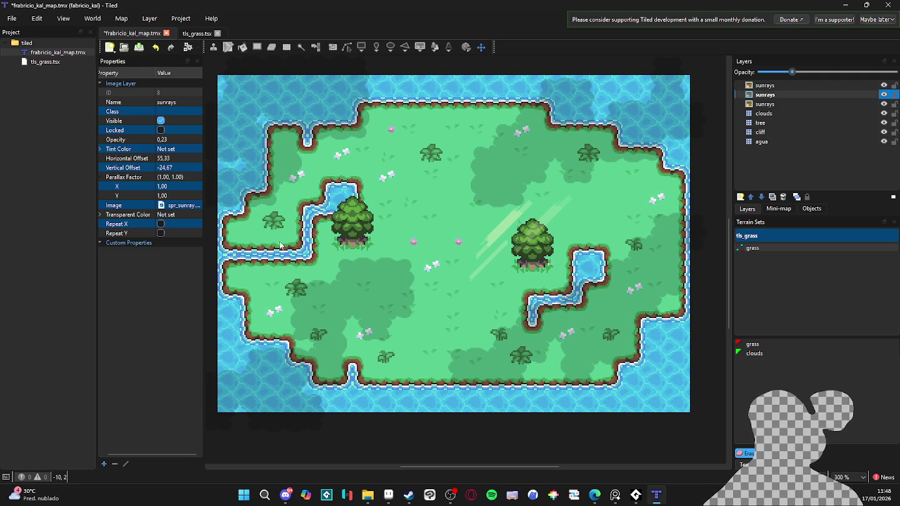
Step: Add another sunray copy and position it near the left shore
click(774, 197)
mouse_move(609, 245)
mouse_down()
mouse_move(244, 204)
mouse_move(292, 180)
mouse_up()
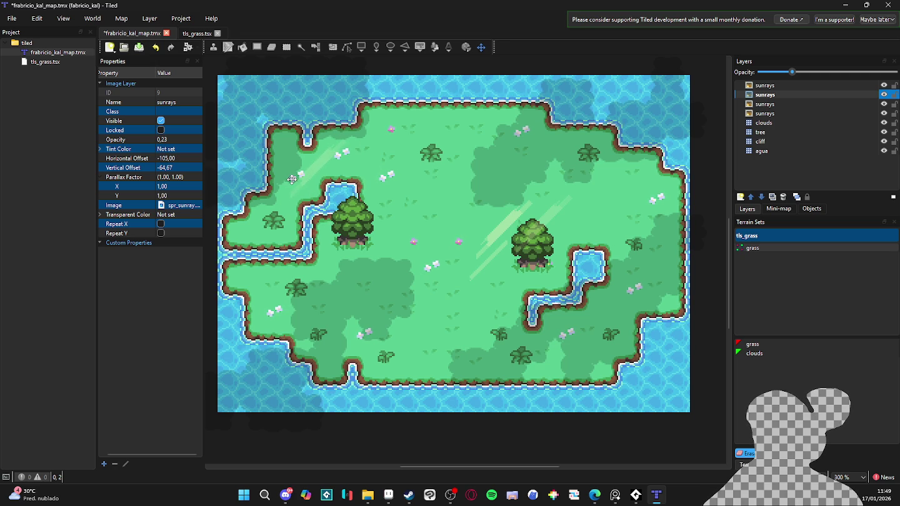
drag(291, 180, 310, 316)
drag(290, 288, 283, 169)
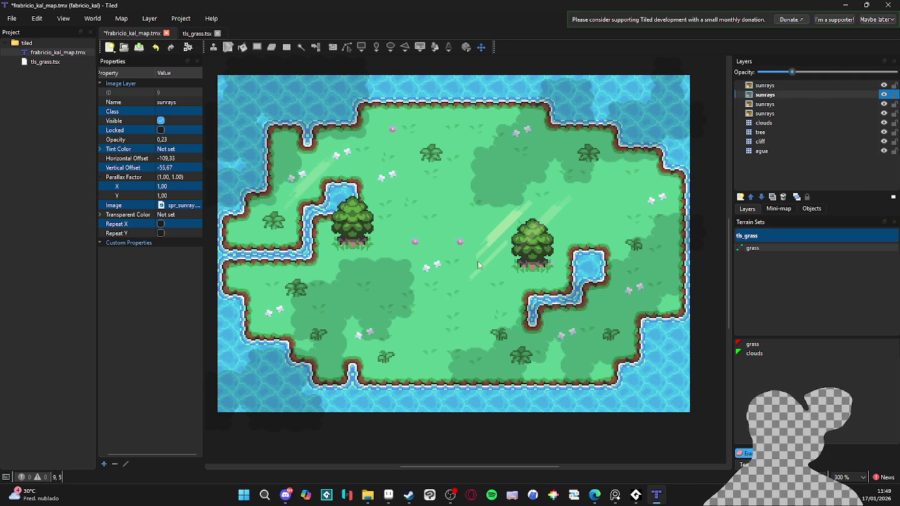
Step: Duplicate the top sunrays layer toward the left side and save the map
click(808, 105)
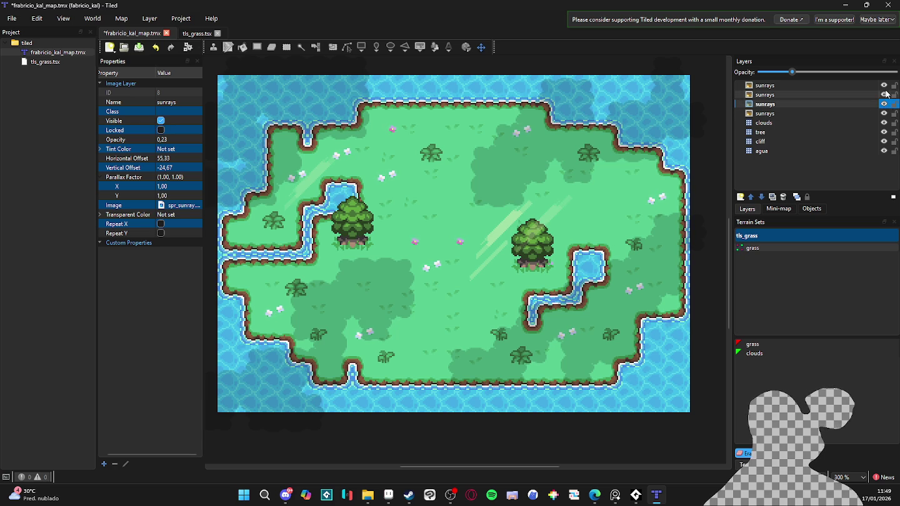
click(863, 84)
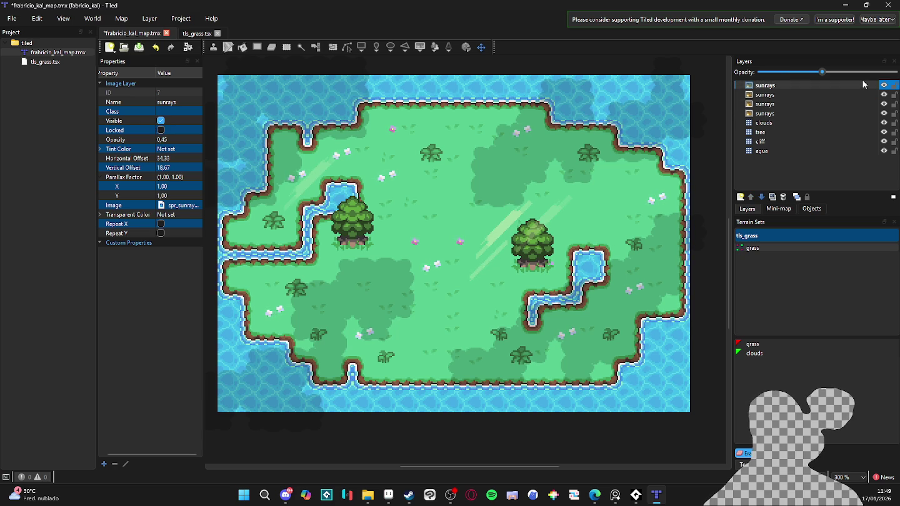
click(784, 197)
drag(532, 263, 267, 209)
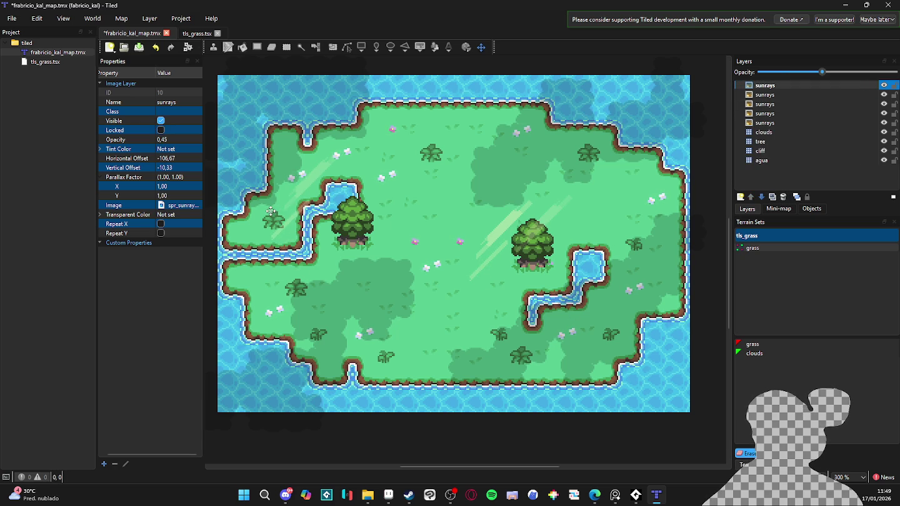
scroll(440, 313, down, 1)
key(ctrl+s)
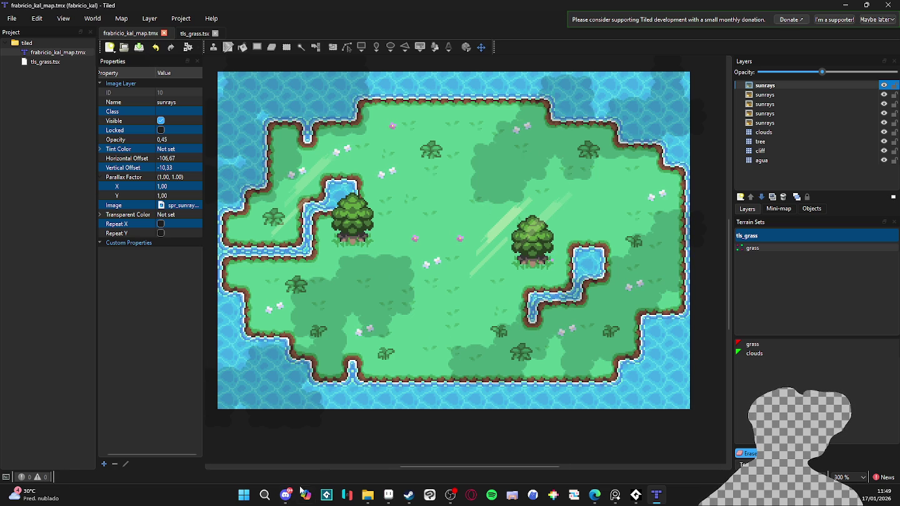
click(245, 496)
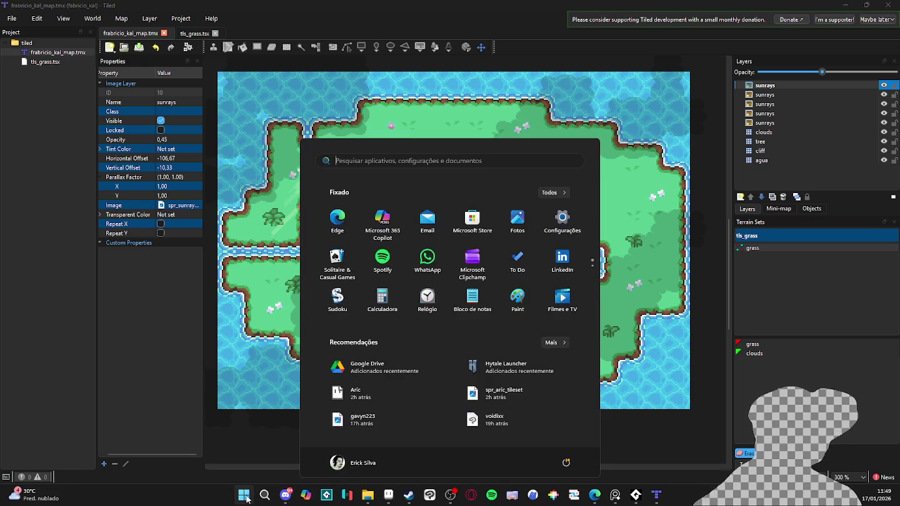
Step: Launch LICEcap and stretch its capture frame over the whole island map, about 919×712
text(licecap)
key(Return)
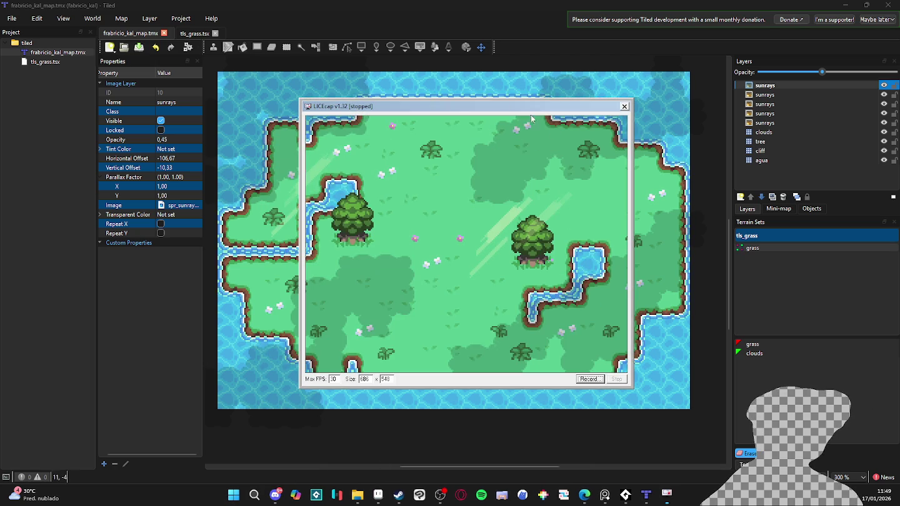
drag(464, 109, 376, 66)
drag(545, 345, 691, 422)
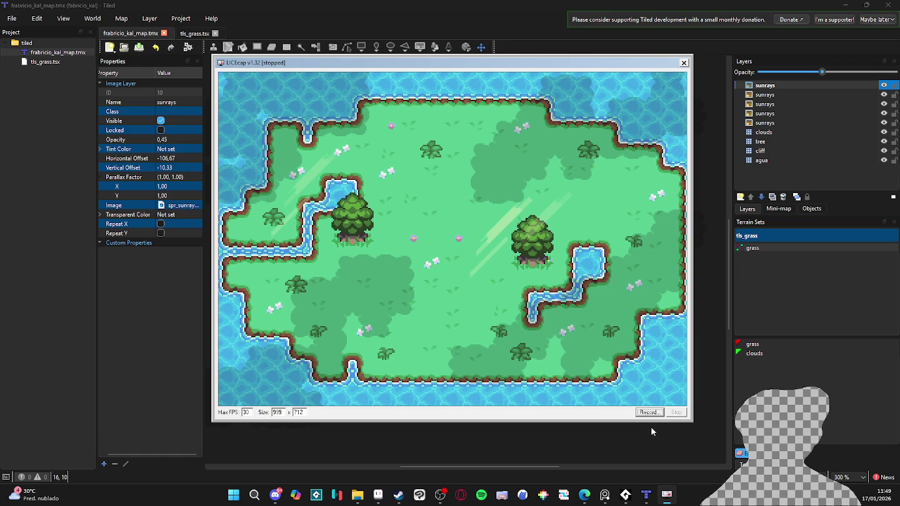
click(638, 413)
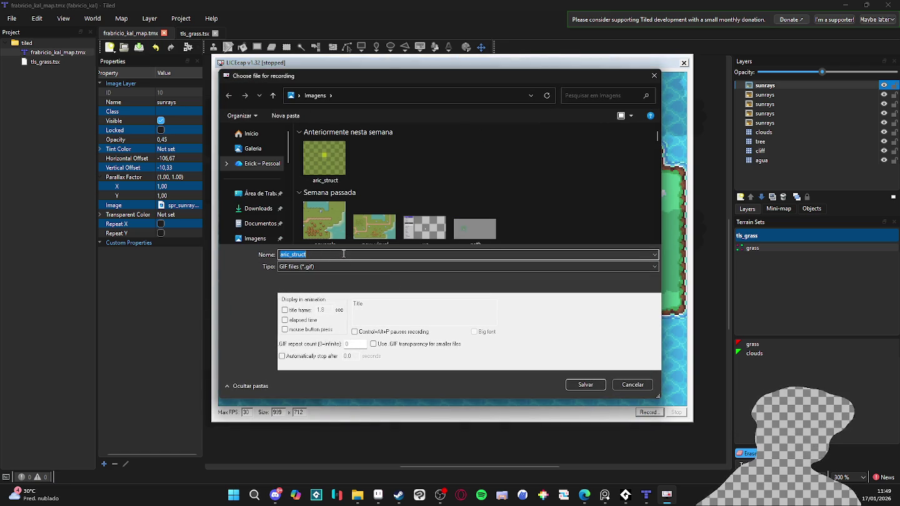
Step: Create a new showcases folder inside pixel_Art > fabricio_kal and open it
scroll(275, 203, down, 5)
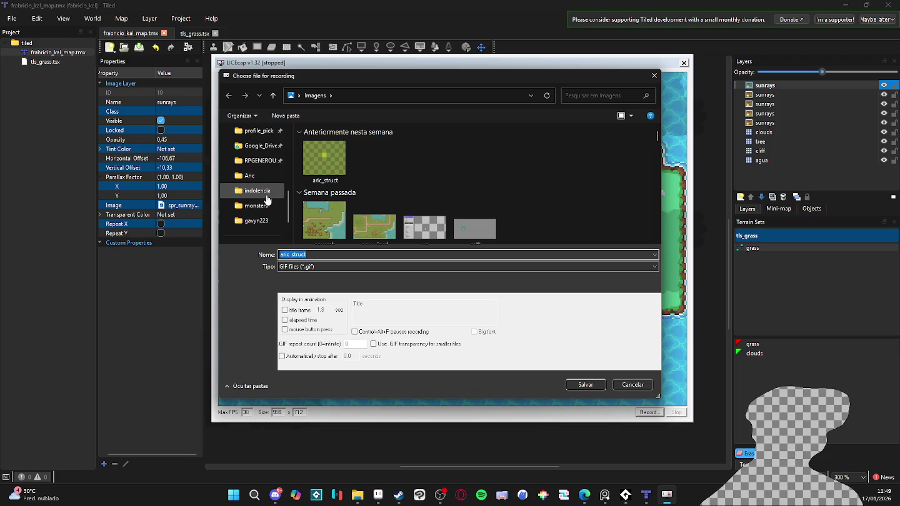
scroll(267, 200, down, 3)
scroll(265, 203, up, 3)
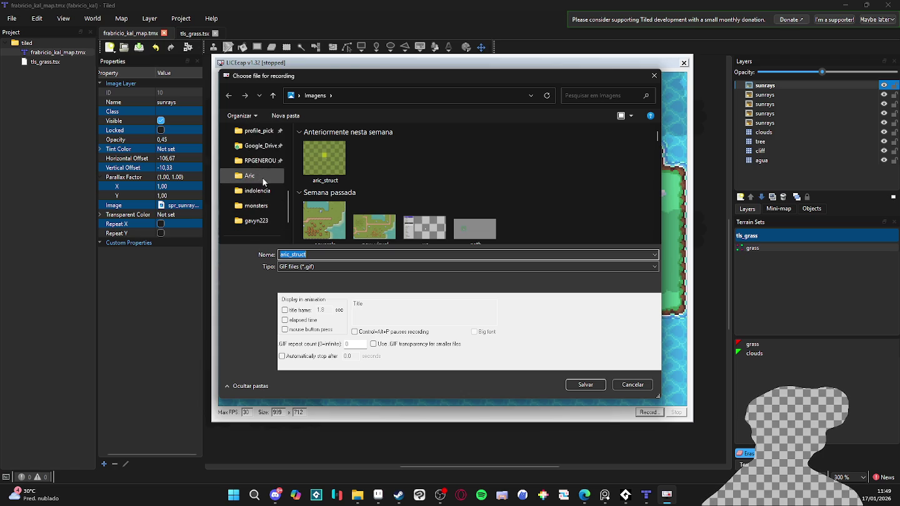
click(258, 160)
click(397, 95)
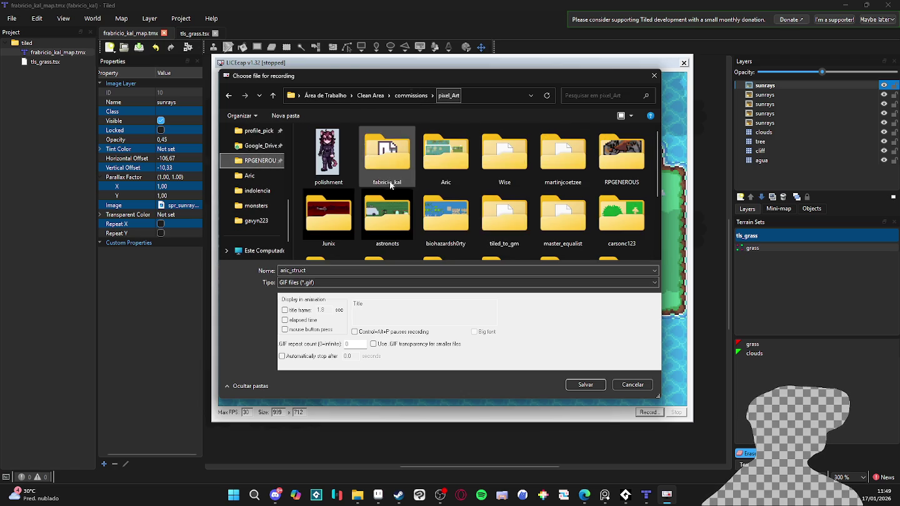
double_click(382, 167)
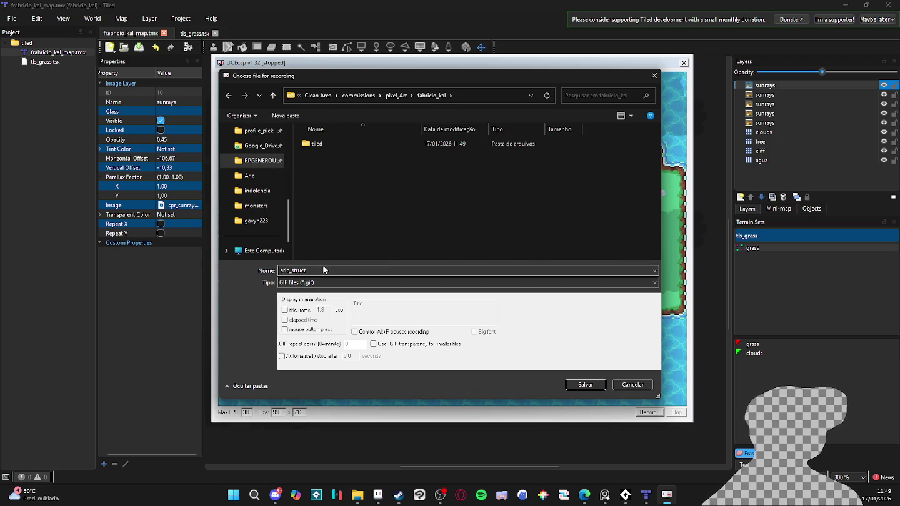
click(304, 116)
text(showcases)
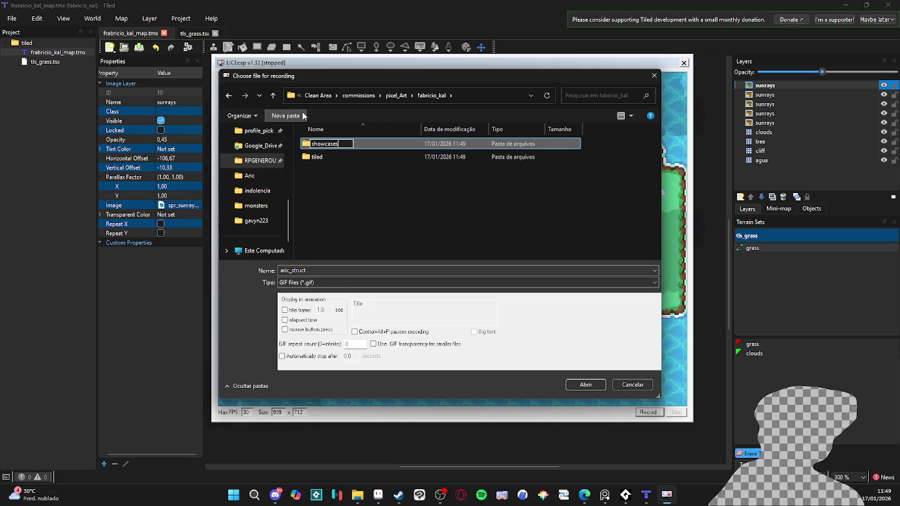
key(Return)
double_click(344, 145)
Step: Record grass_showcase_1.gif there, then stop and close LICEcap
click(323, 268)
text(grass_showcase)
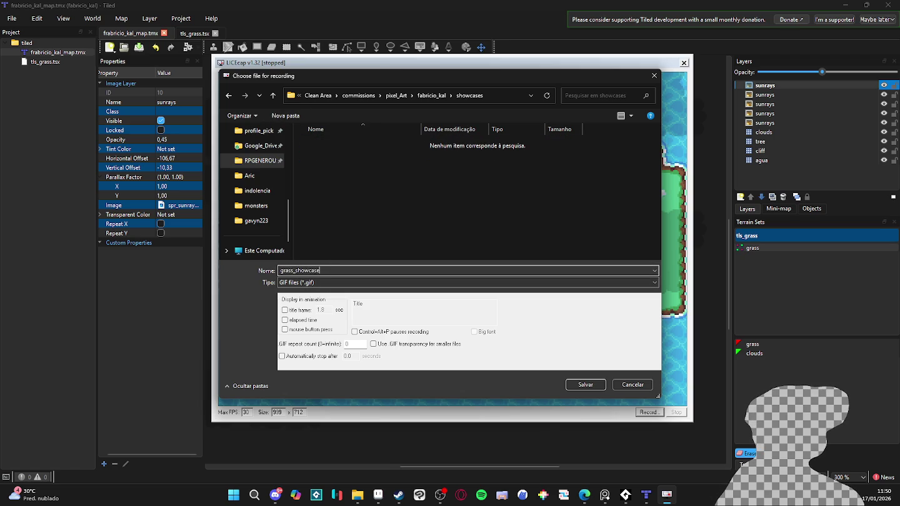
key(Return)
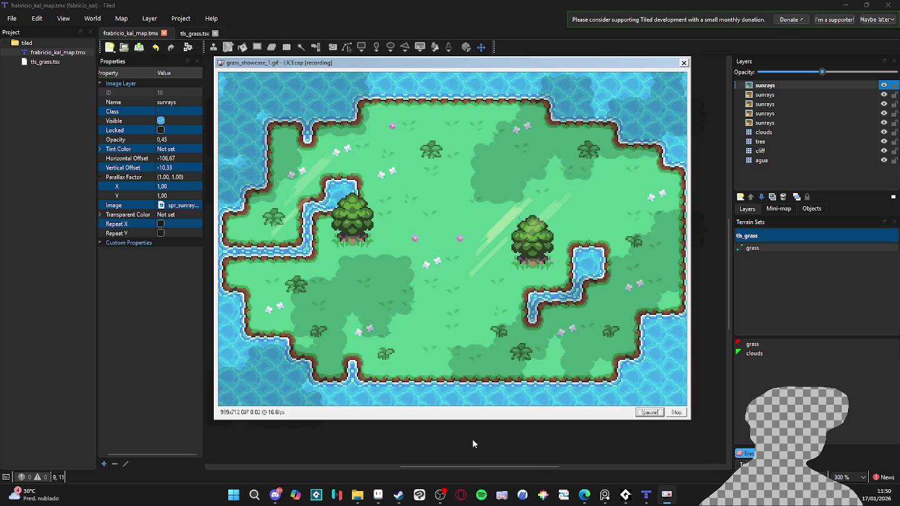
click(677, 413)
click(684, 62)
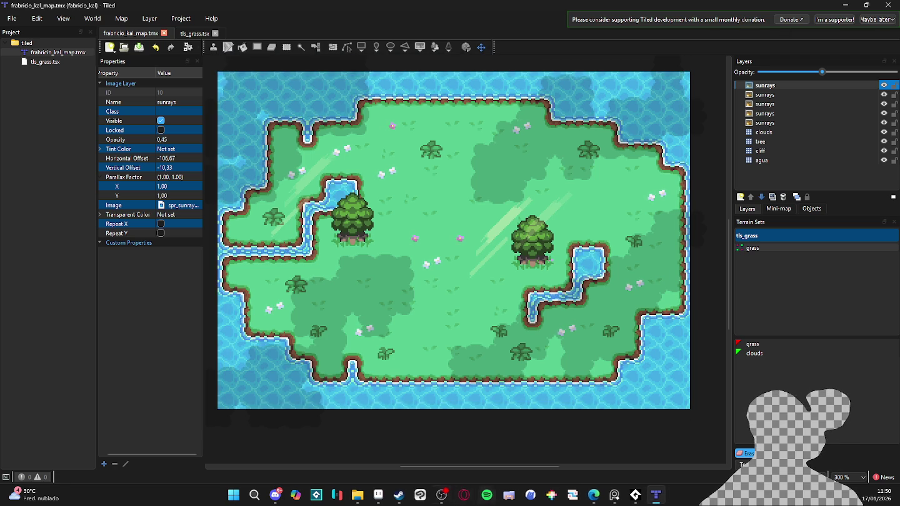
Step: Browse to pixel_Art > fabricio_kal > showcases and drop grass_showcase_1.gif onto Aseprite
click(383, 499)
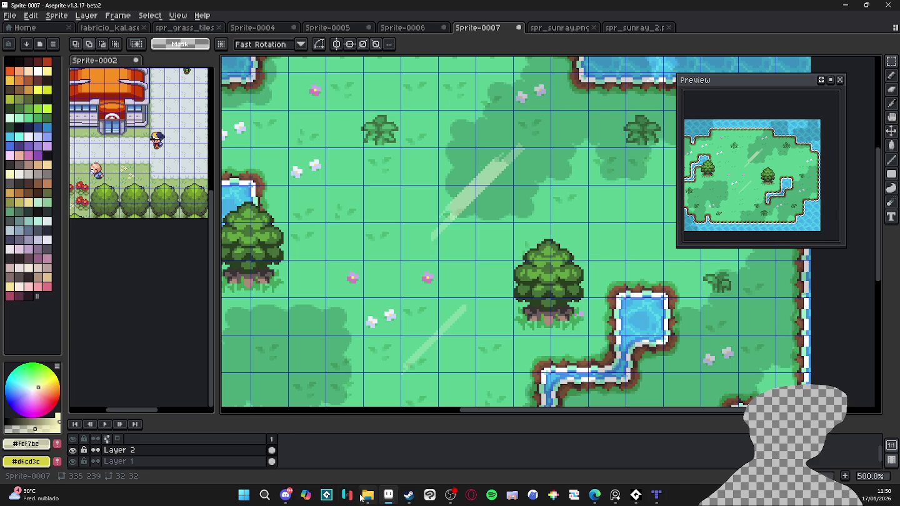
click(364, 497)
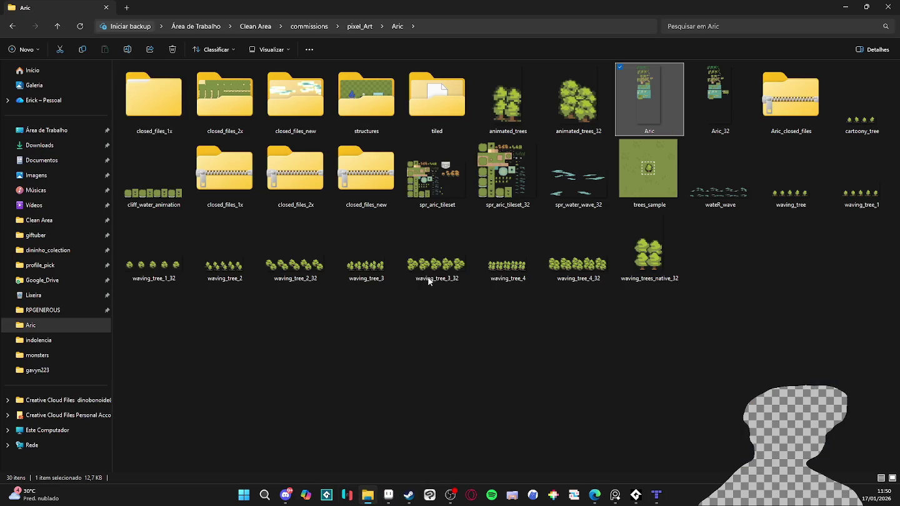
click(311, 27)
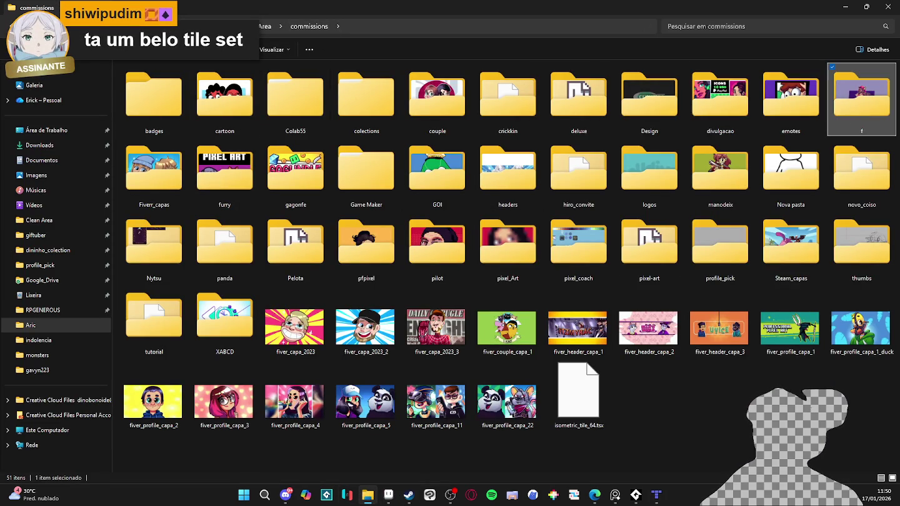
key(alt+Left)
click(364, 29)
double_click(144, 437)
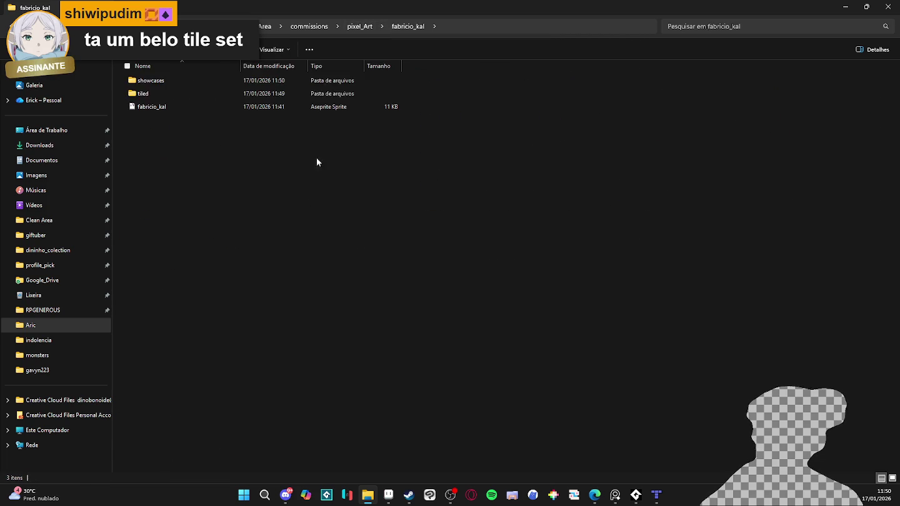
double_click(168, 80)
mouse_move(167, 82)
mouse_down()
mouse_move(639, 405)
mouse_move(594, 28)
mouse_up()
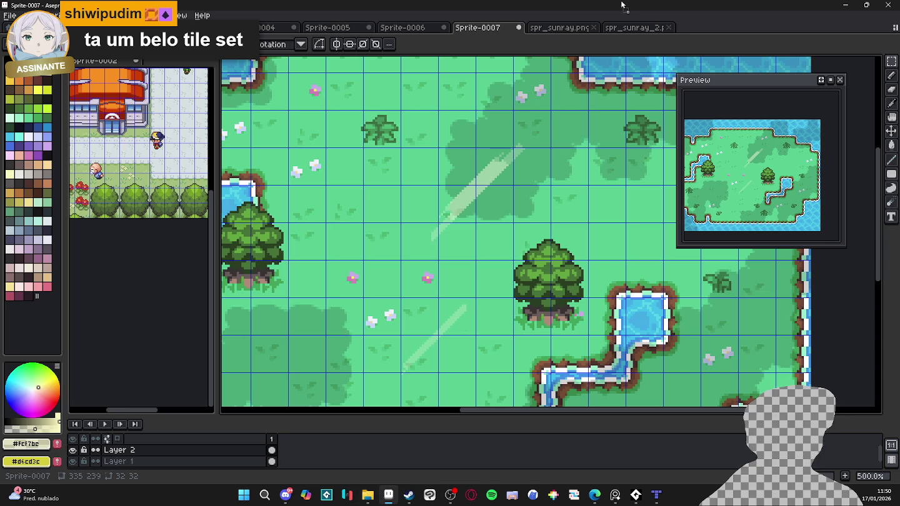
drag(719, 28, 719, 31)
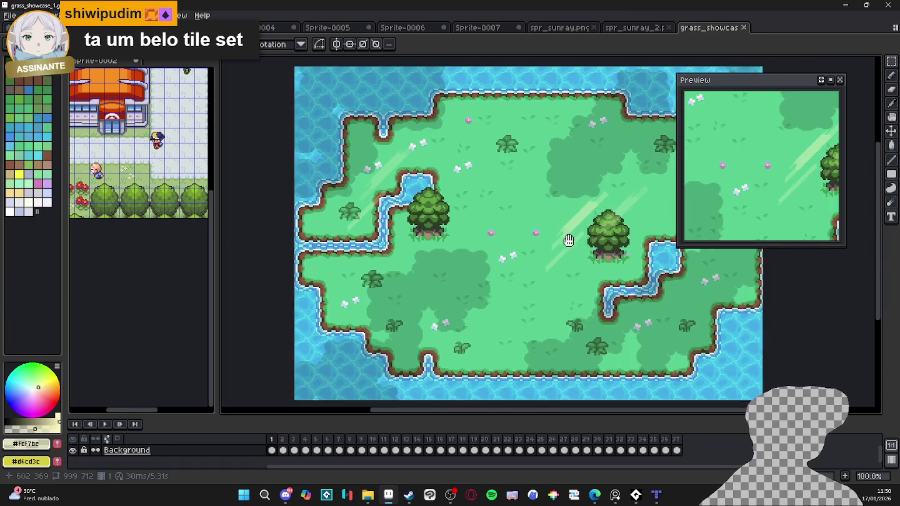
Step: Convert the GIF's Background into a regular Layer 0
right_click(222, 450)
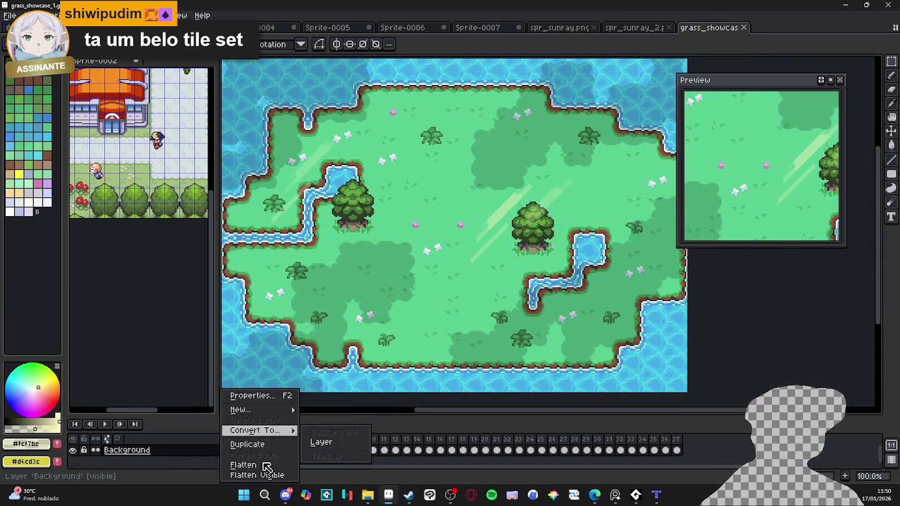
click(282, 463)
right_click(210, 456)
click(55, 15)
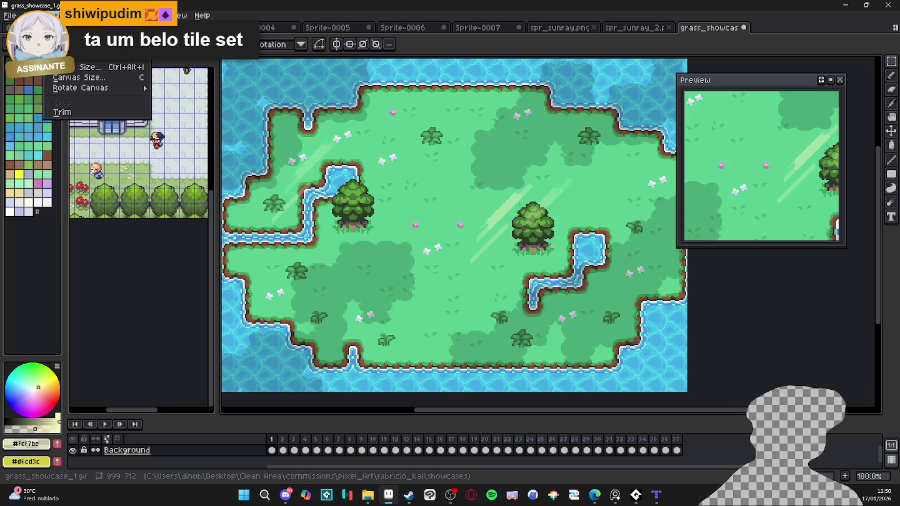
key(Escape)
right_click(206, 451)
mouse_move(226, 431)
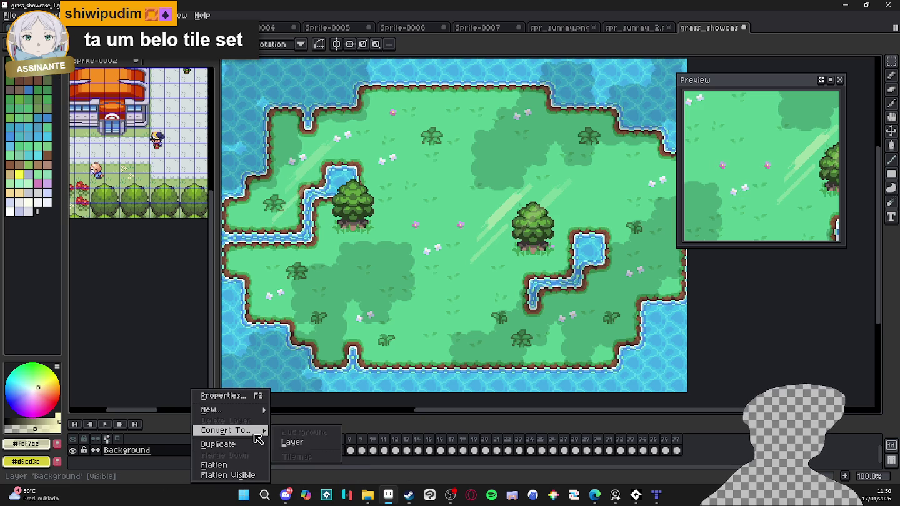
click(293, 445)
Step: Duplicate Layer 0, select frames 2–37 and bring up Convolution Matrix
right_click(216, 457)
click(262, 446)
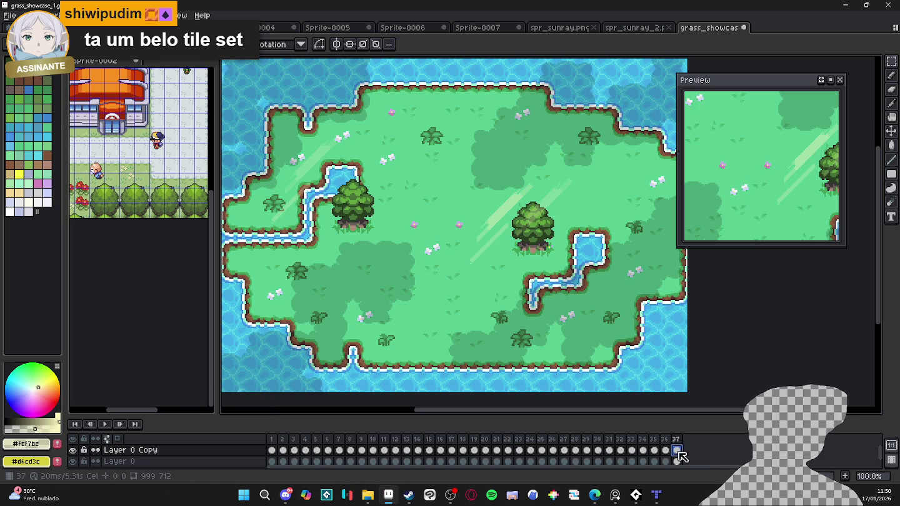
drag(677, 461, 284, 451)
key(F9)
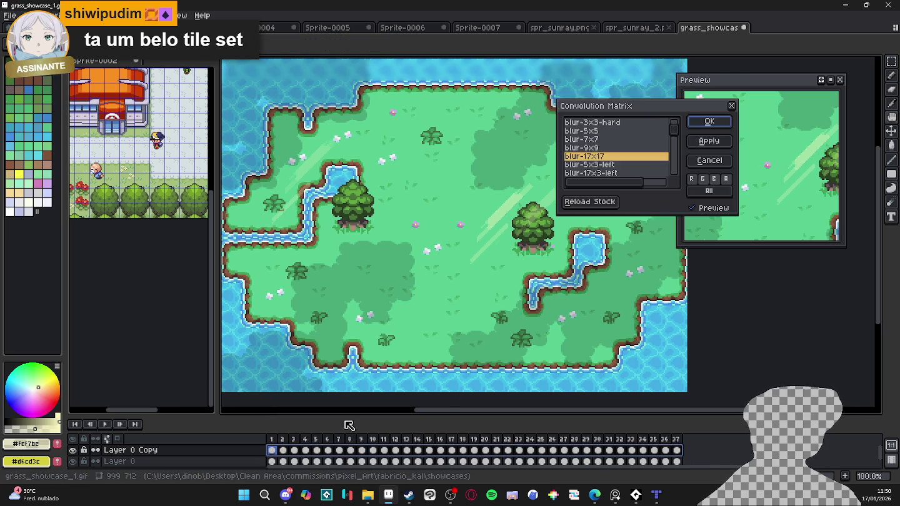
Step: Apply the blur-5x5 convolution preset to the selected frames of Layer 0 Copy
click(605, 141)
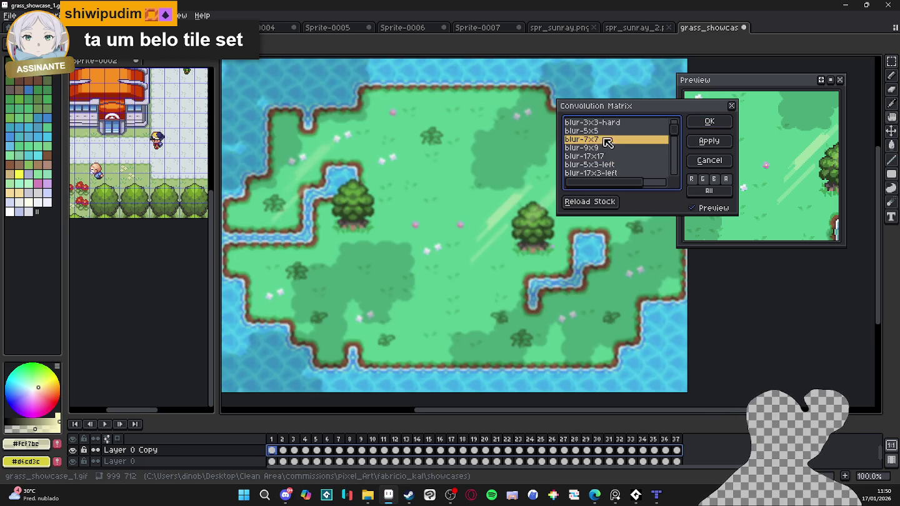
click(607, 131)
click(719, 122)
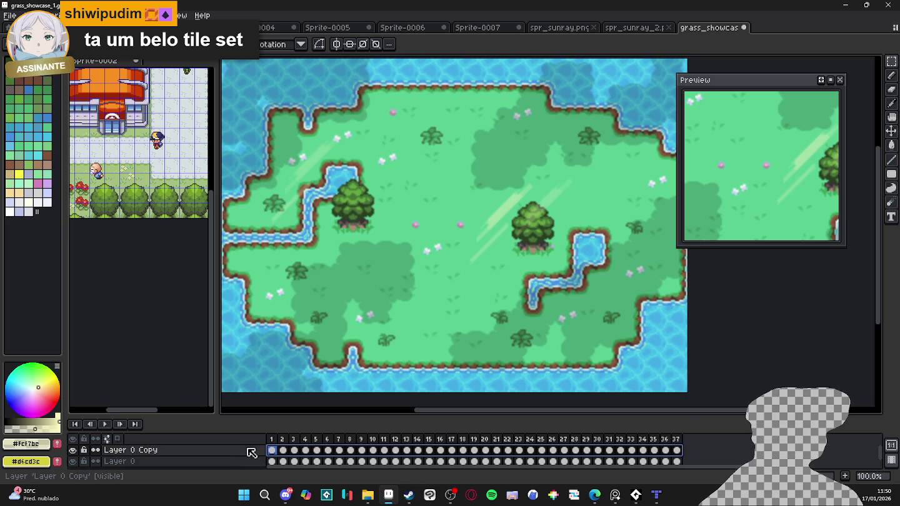
double_click(251, 453)
Step: Set Layer 0 Copy to Screen blend and drag its opacity down to 0%
click(238, 138)
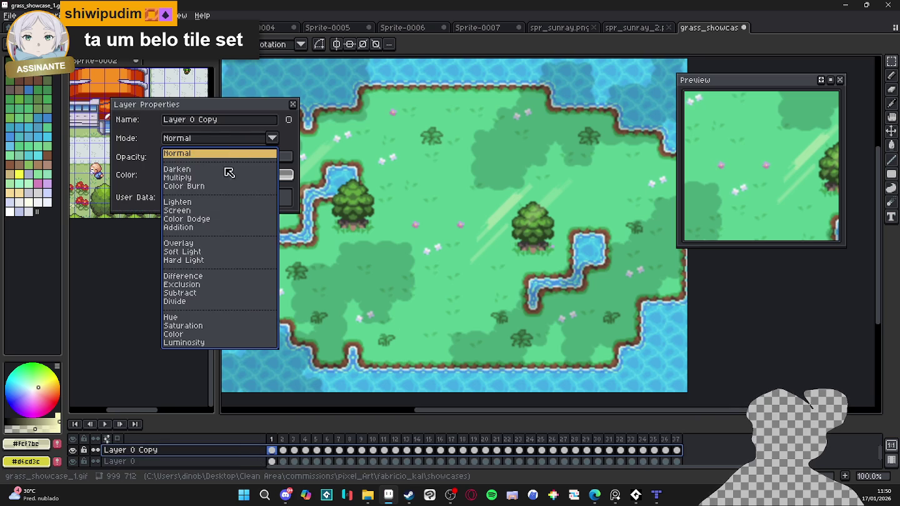
click(195, 210)
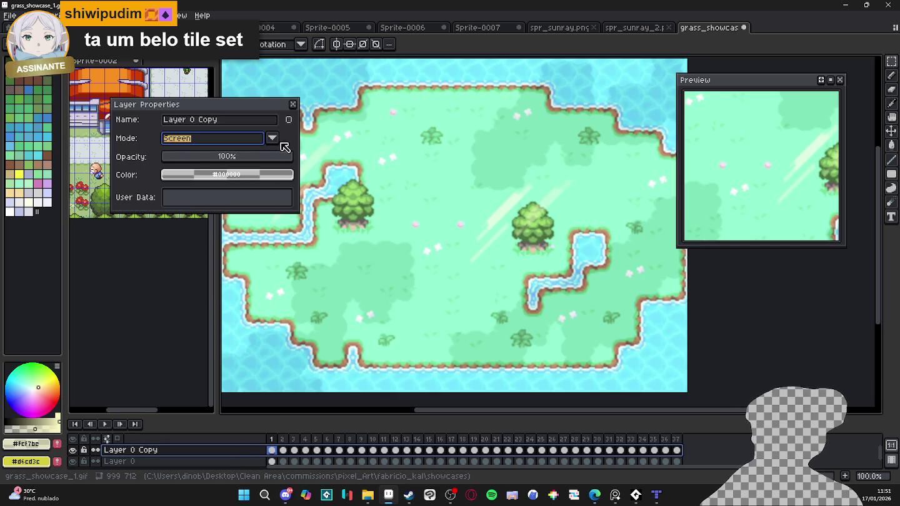
drag(198, 164, 179, 159)
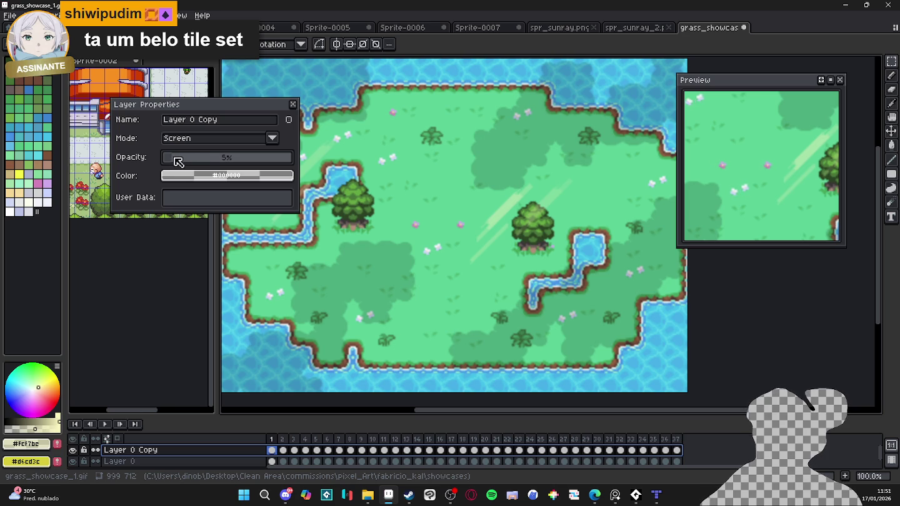
drag(178, 162, 174, 163)
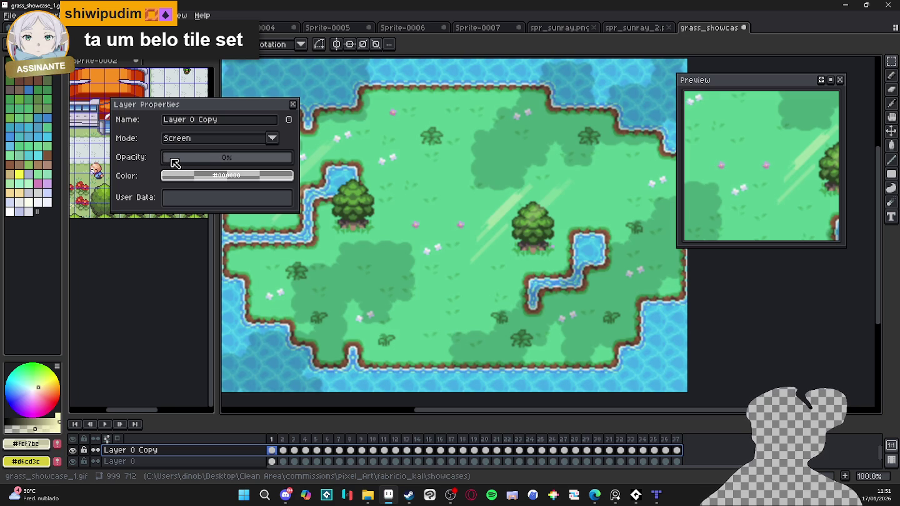
click(293, 105)
Step: Compare the two layers, undo the property changes and hide the original Layer 0
click(73, 462)
click(74, 461)
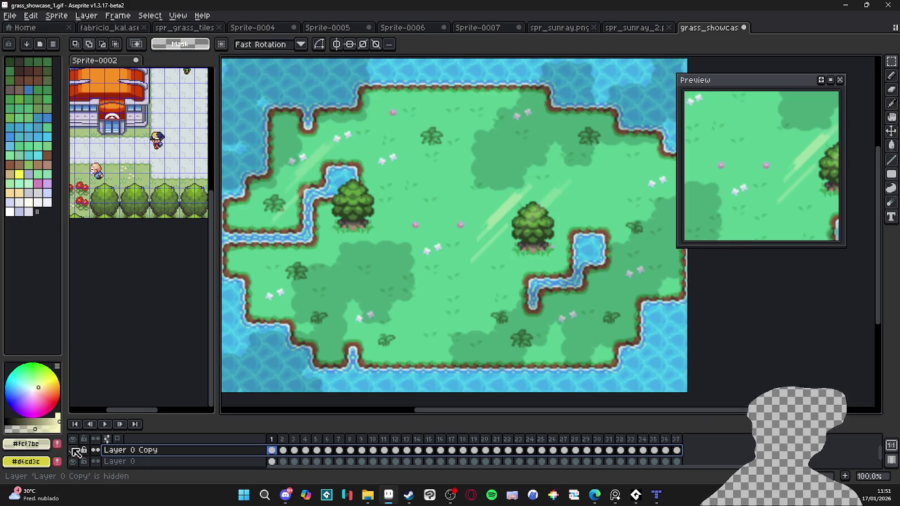
click(74, 451)
click(74, 452)
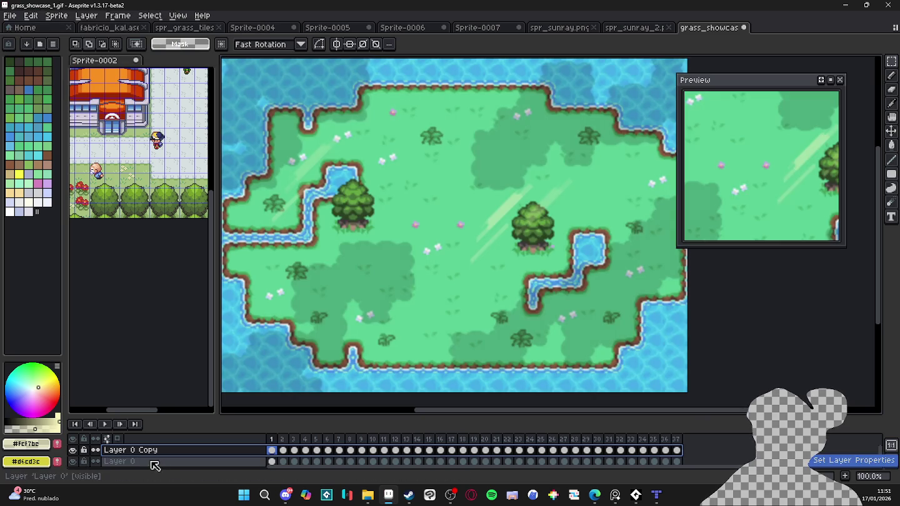
key(ctrl+z)
key(ctrl+z)
key(ctrl+z)
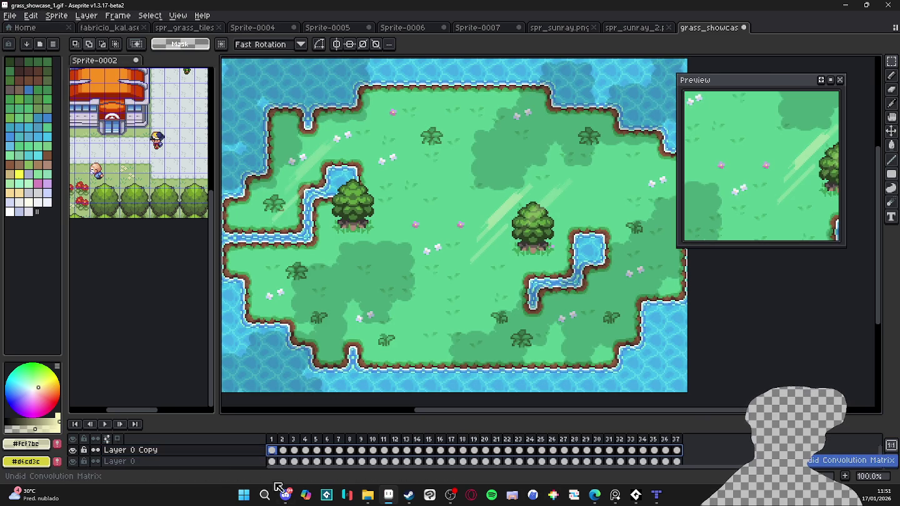
click(72, 462)
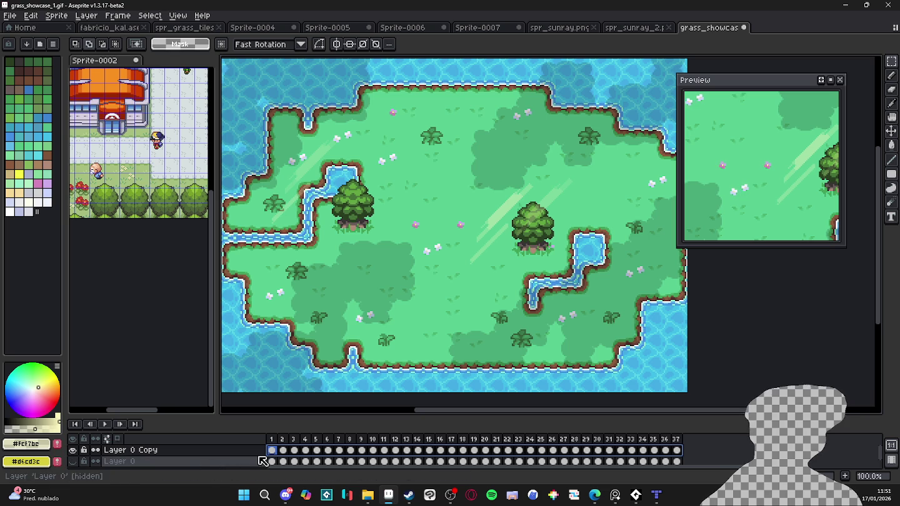
Step: Re-apply the blur-5x5 convolution to Layer 0 Copy
key(F9)
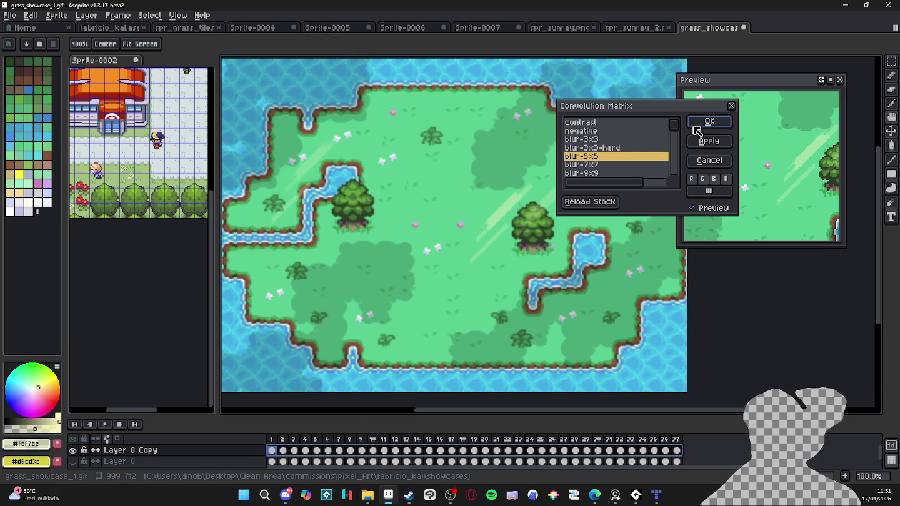
click(694, 123)
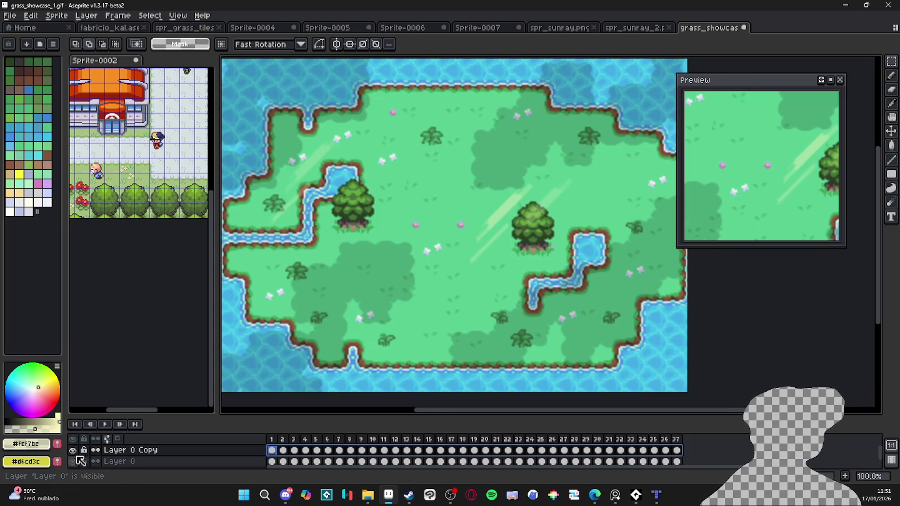
drag(331, 459, 290, 453)
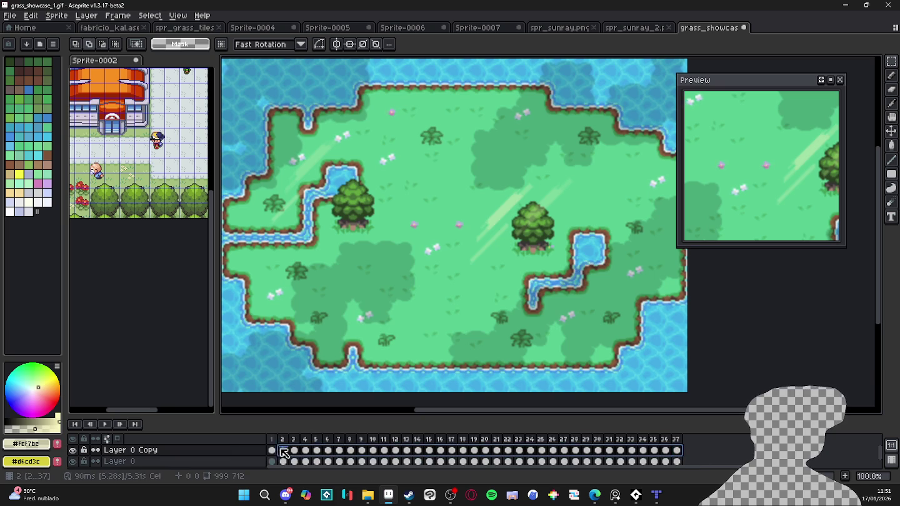
Step: Blend Layer 0 Copy in Screen mode at about 29% opacity
double_click(131, 450)
click(271, 138)
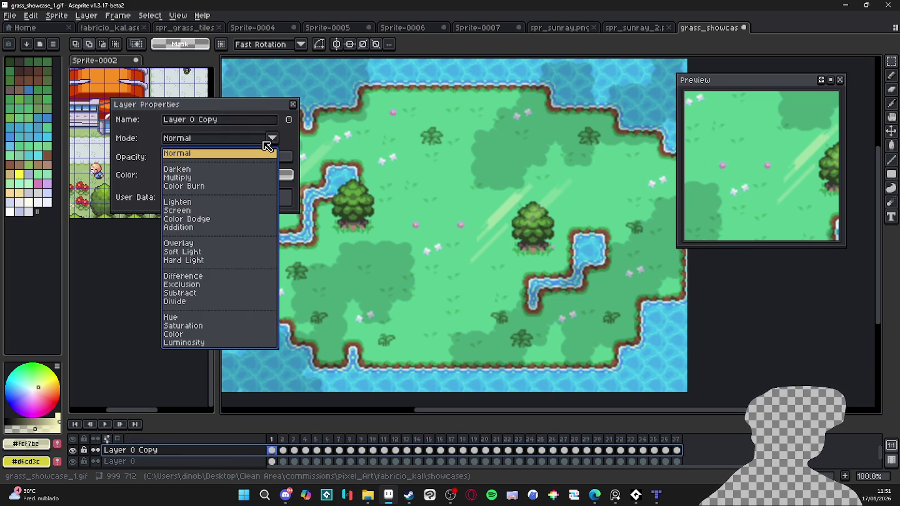
click(208, 210)
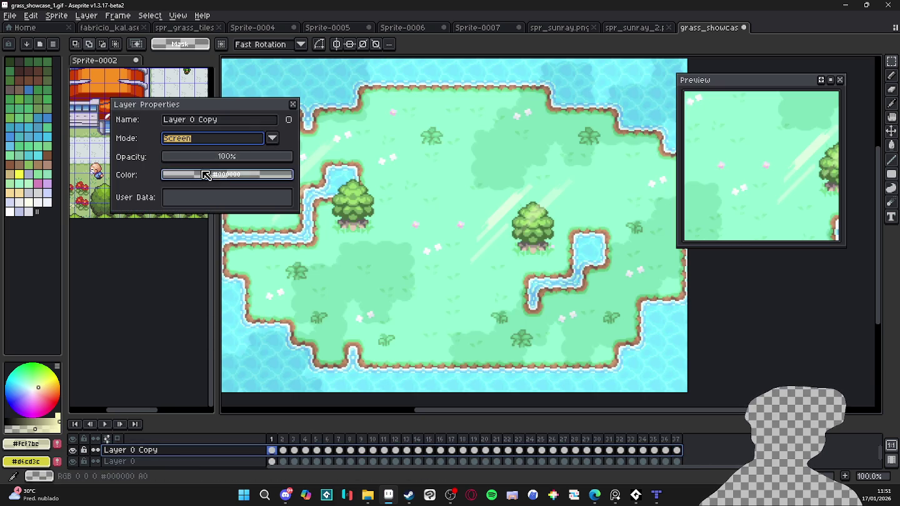
drag(207, 160, 199, 159)
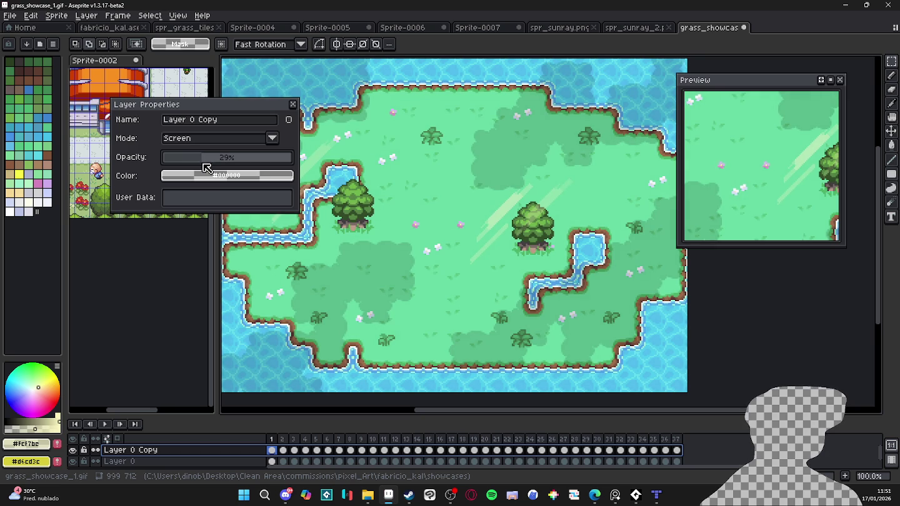
click(293, 104)
scroll(343, 212, up, 2)
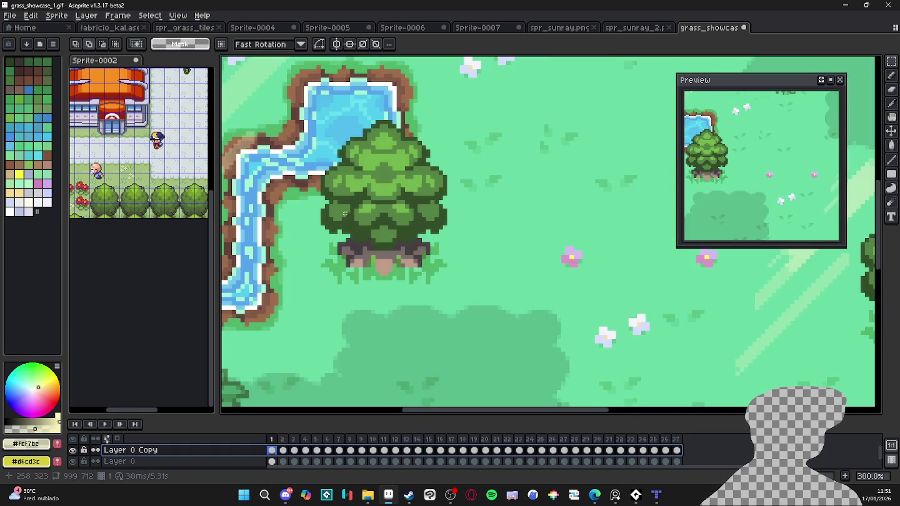
Step: Move the preview window aside and play the island animation
scroll(358, 219, down, 1)
scroll(358, 219, down, 1)
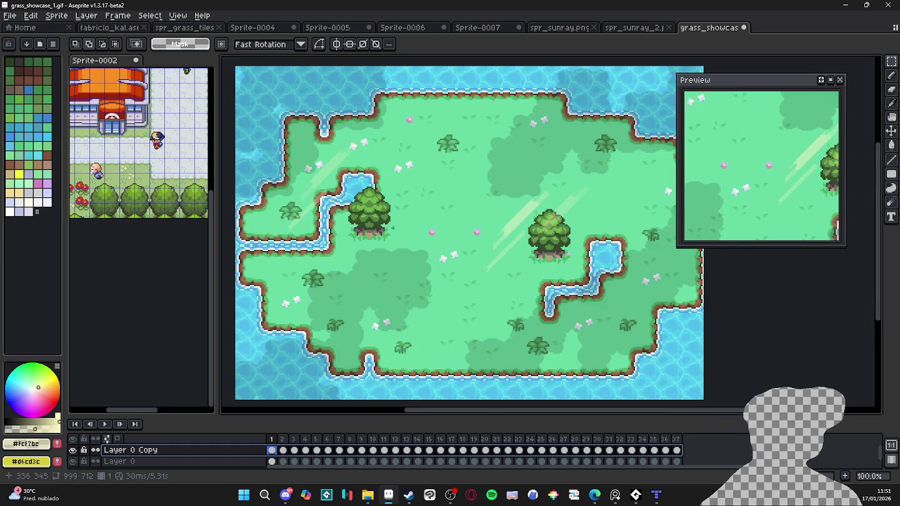
drag(730, 93, 793, 107)
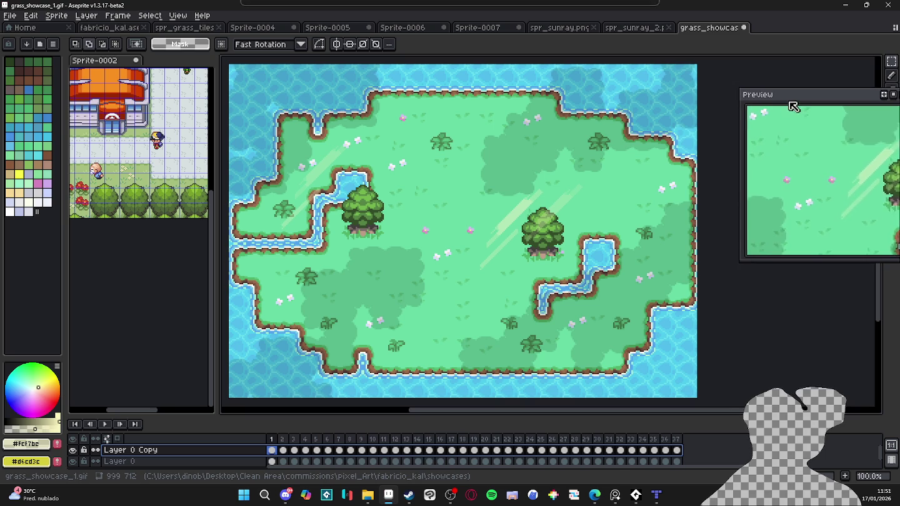
click(106, 424)
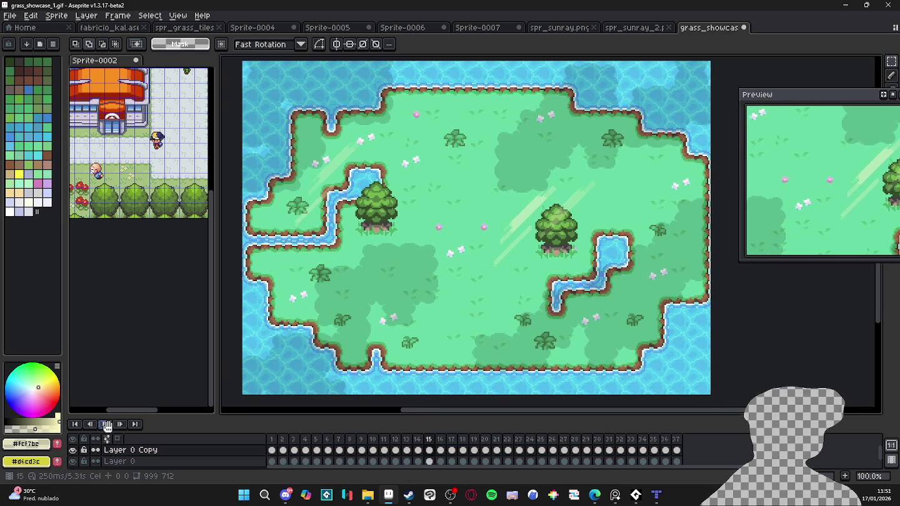
Step: Toggle the glow layer on and off to compare the animation with and without it
click(73, 450)
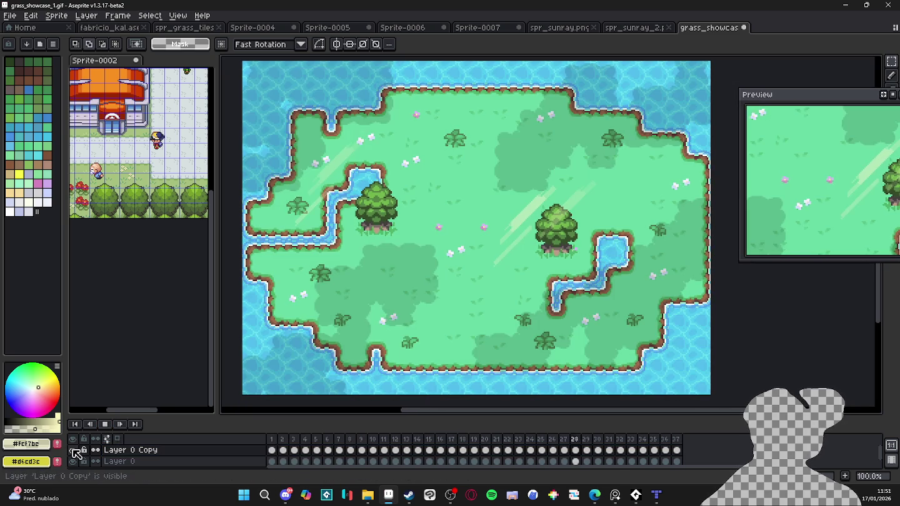
click(73, 450)
click(73, 451)
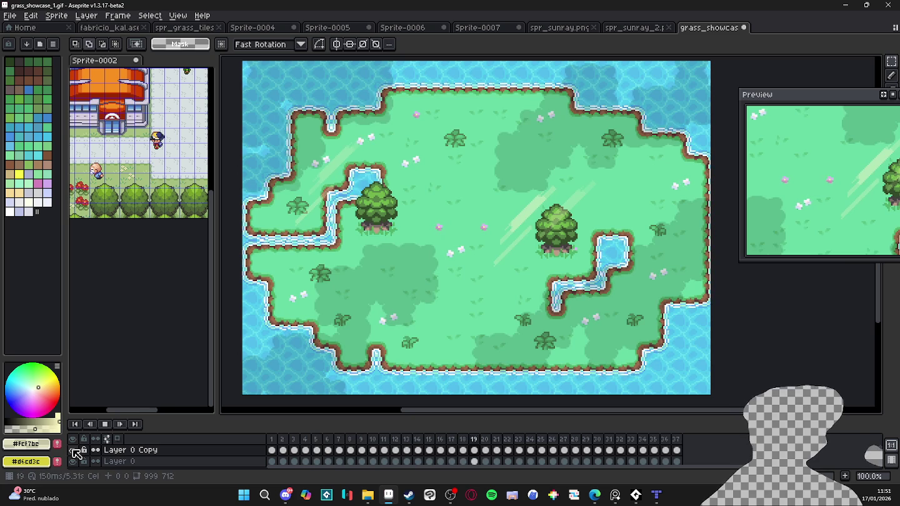
click(73, 450)
click(73, 450)
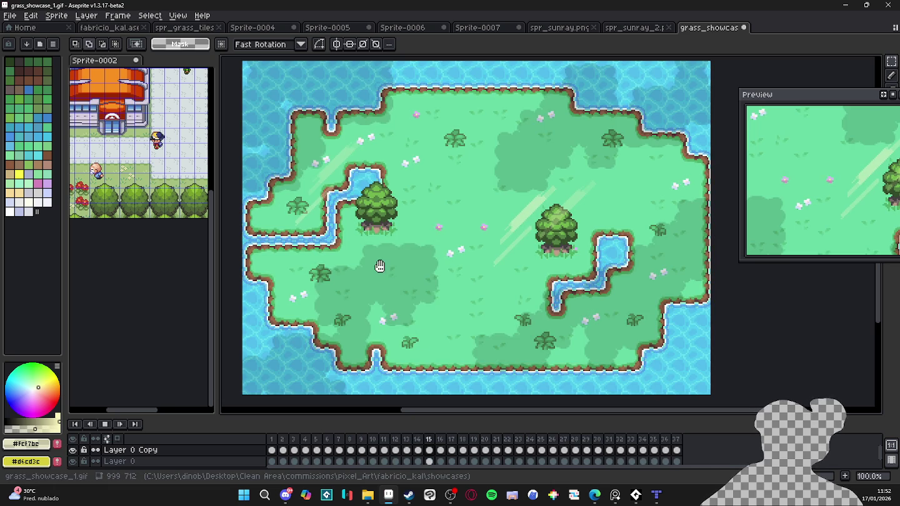
key(ctrl+alt+shift+s)
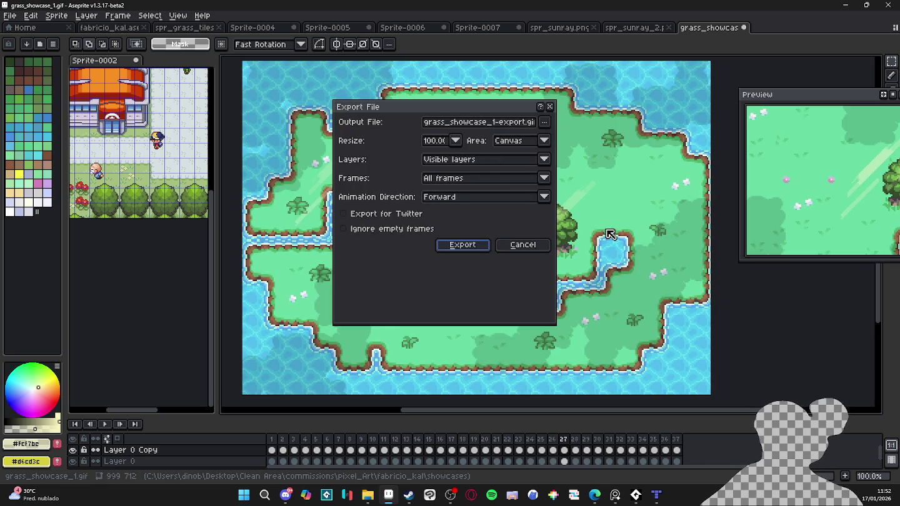
Step: Export all frames at 100% scale as grass_showcase_1-export.gif and show its folder in File Explorer
click(457, 141)
click(456, 141)
click(457, 141)
click(482, 248)
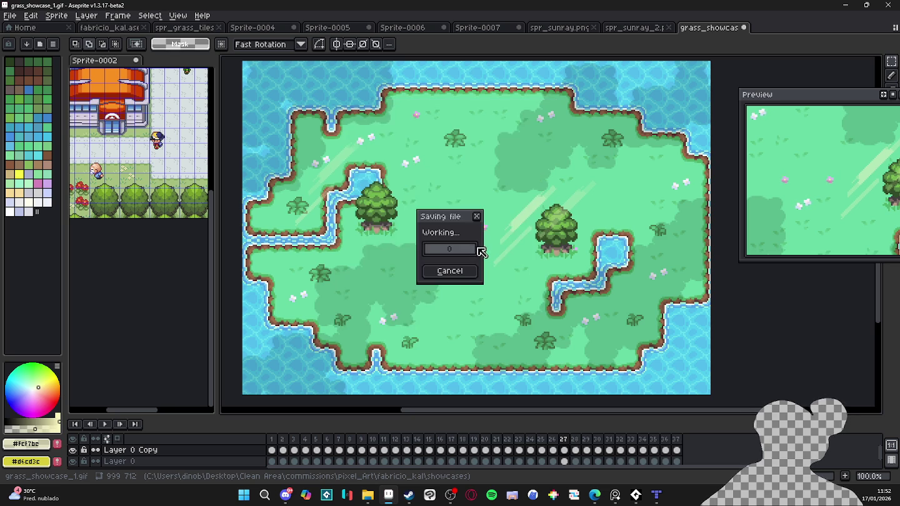
click(367, 495)
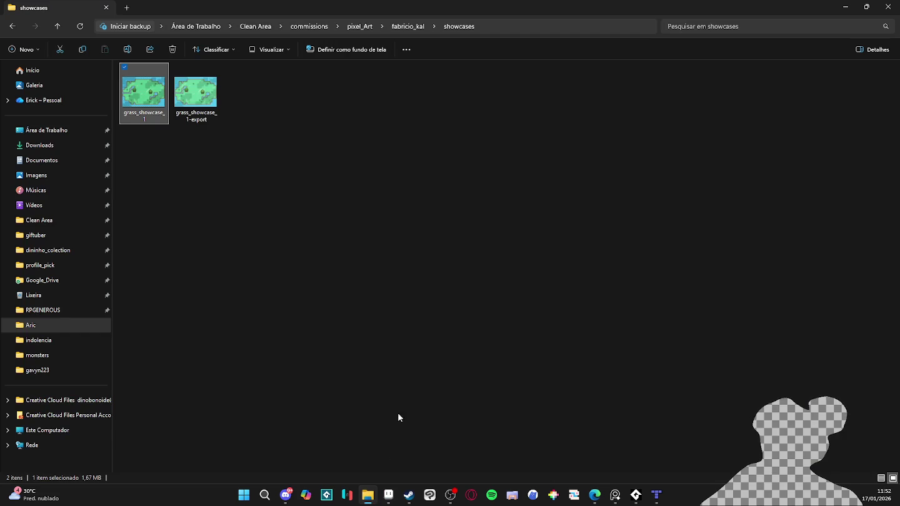
Step: Preview grass_showcase_1-export.gif, then close the viewer to return to the showcases folder
click(200, 118)
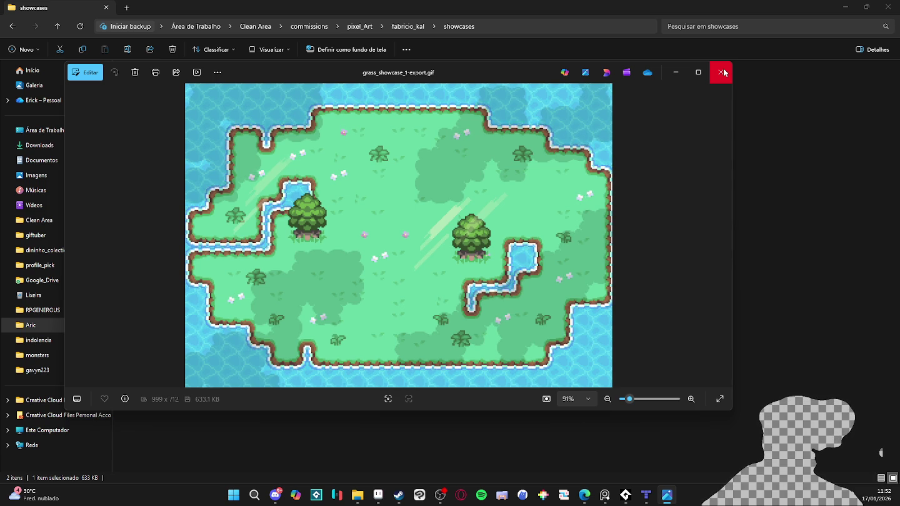
click(723, 73)
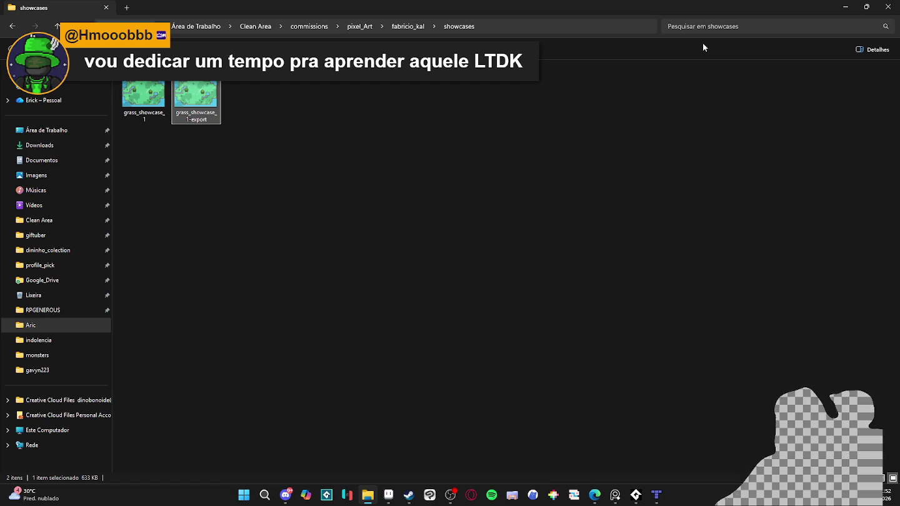
Step: Back in Aseprite, flip through the spr_sunray, Sprite-0004 to 0007 and grass tileset tabs
click(846, 7)
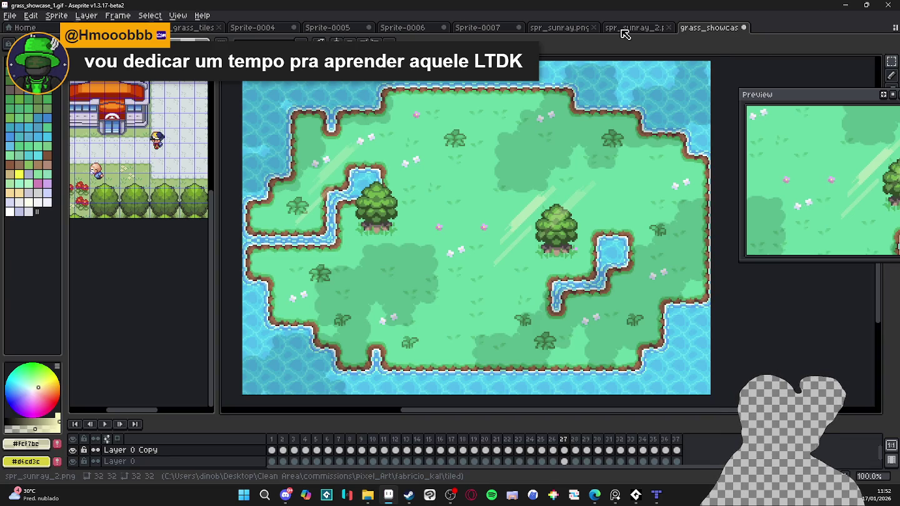
click(661, 31)
click(532, 29)
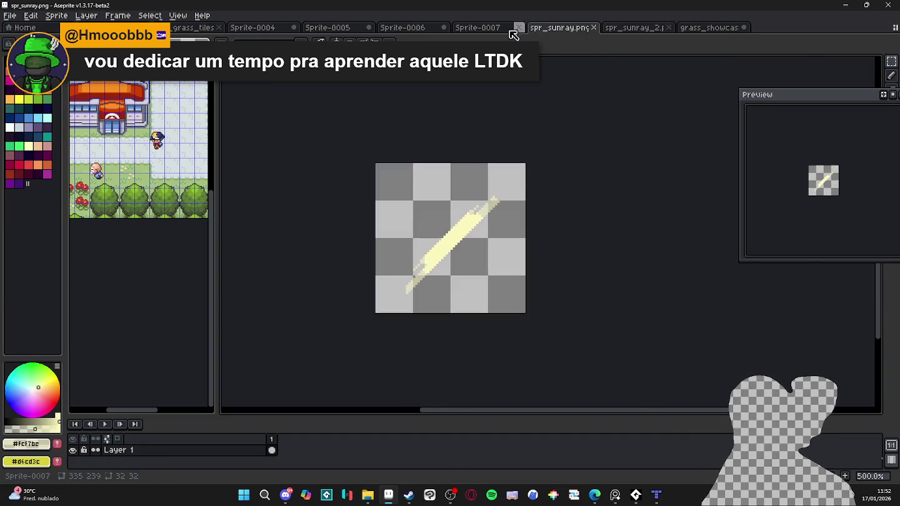
click(482, 29)
scroll(477, 48, down, 2)
scroll(477, 48, down, 1)
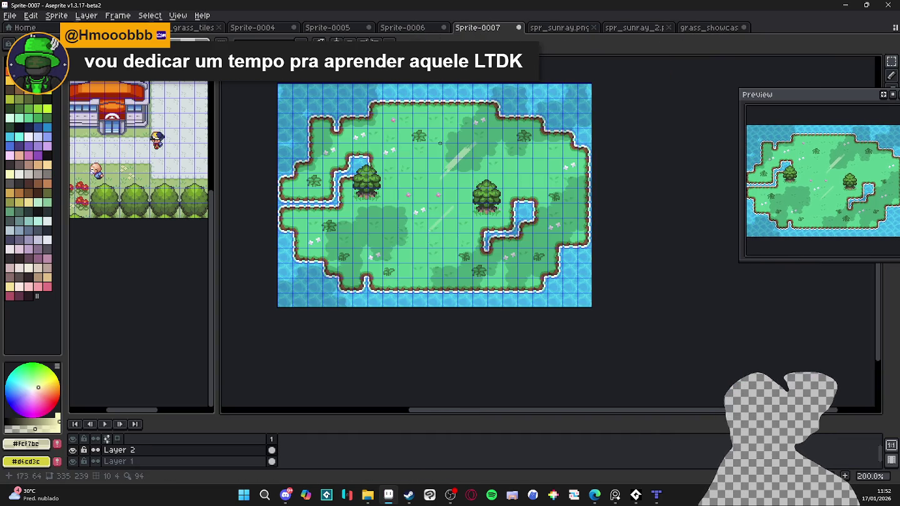
click(413, 30)
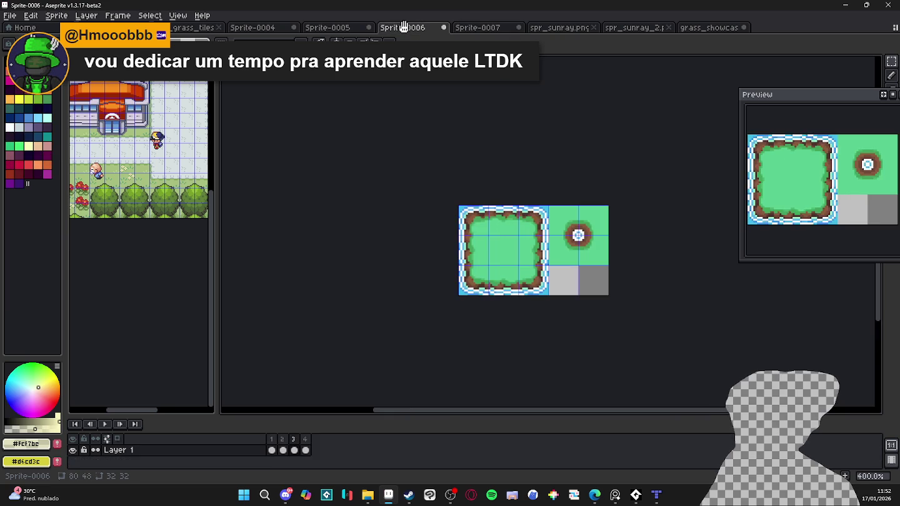
click(335, 28)
click(248, 28)
click(181, 29)
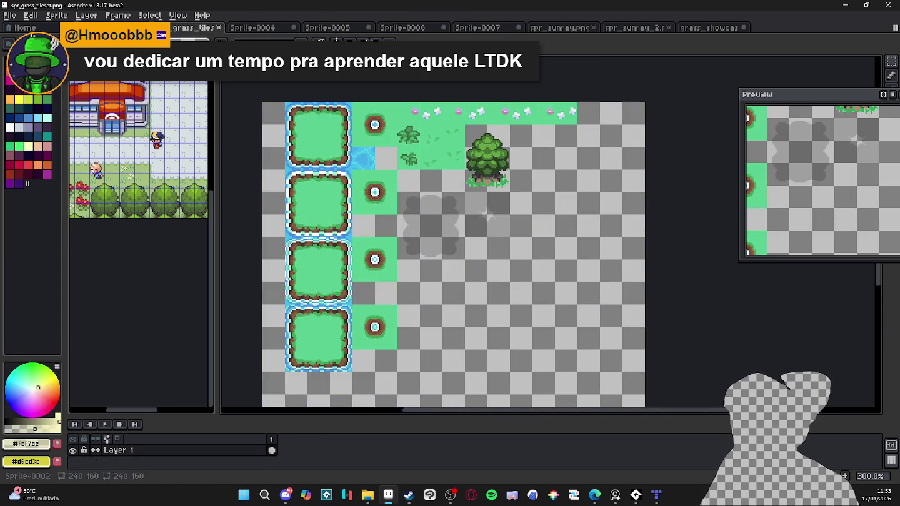
Step: Save fabricio_kal.aseprite with Ctrl+S, then bring the showcases folder back up
click(131, 28)
scroll(387, 286, down, 1)
scroll(386, 287, down, 2)
scroll(386, 286, up, 1)
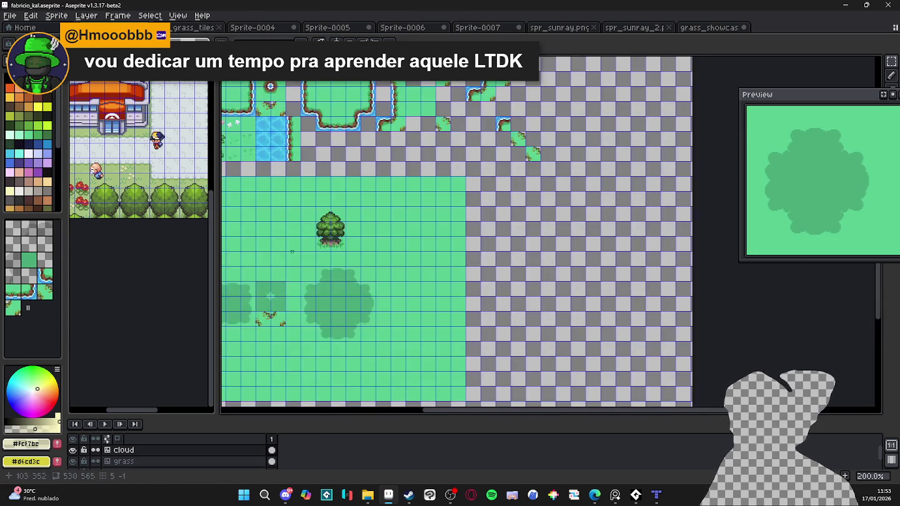
scroll(386, 286, up, 1)
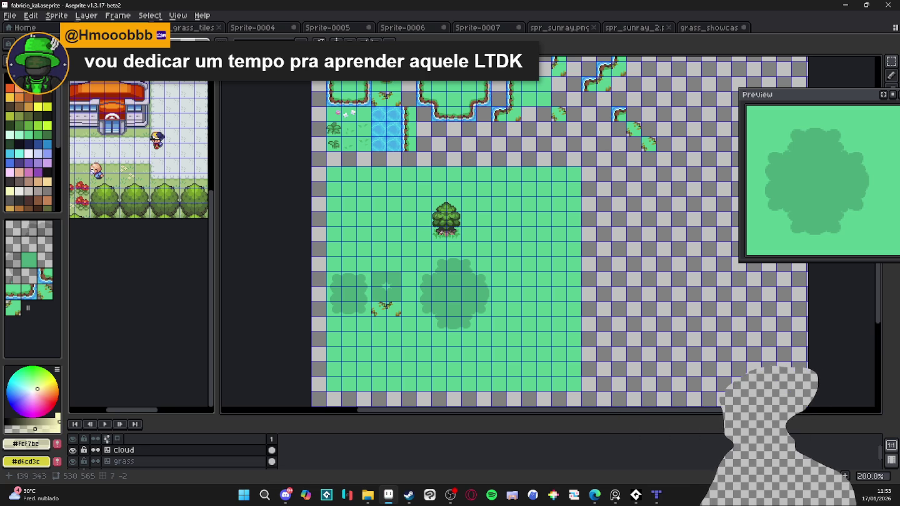
scroll(462, 221, down, 1)
key(ctrl+s)
scroll(425, 325, down, 2)
scroll(429, 335, up, 1)
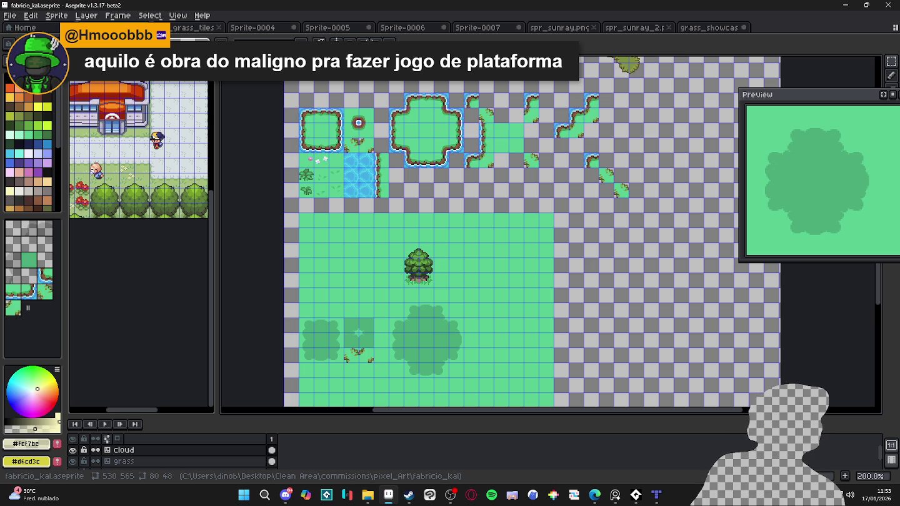
key(alt+Tab)
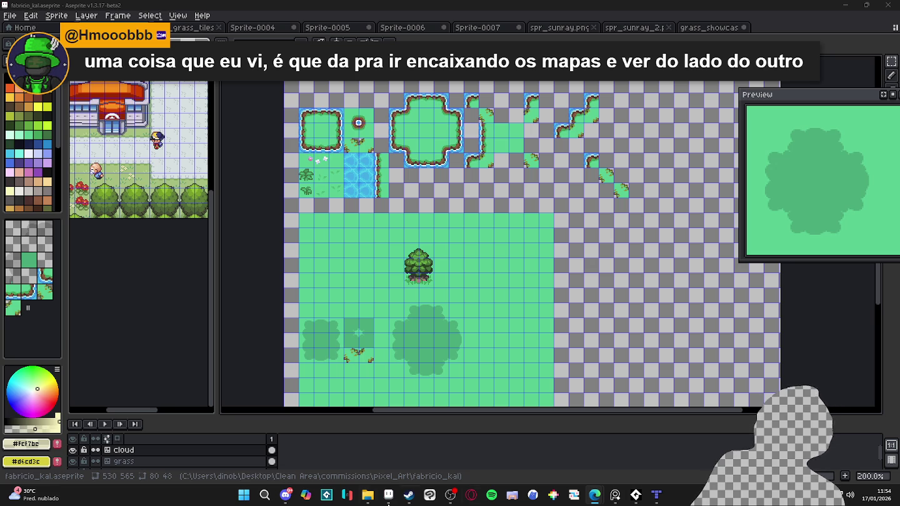
click(368, 495)
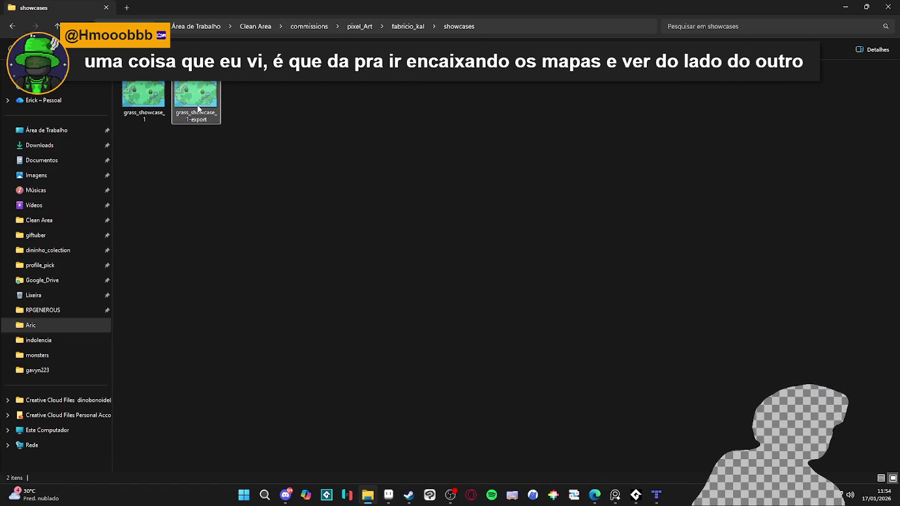
Step: Select grass_showcase_1-export.gif in the showcases folder, then return to Aseprite
click(223, 133)
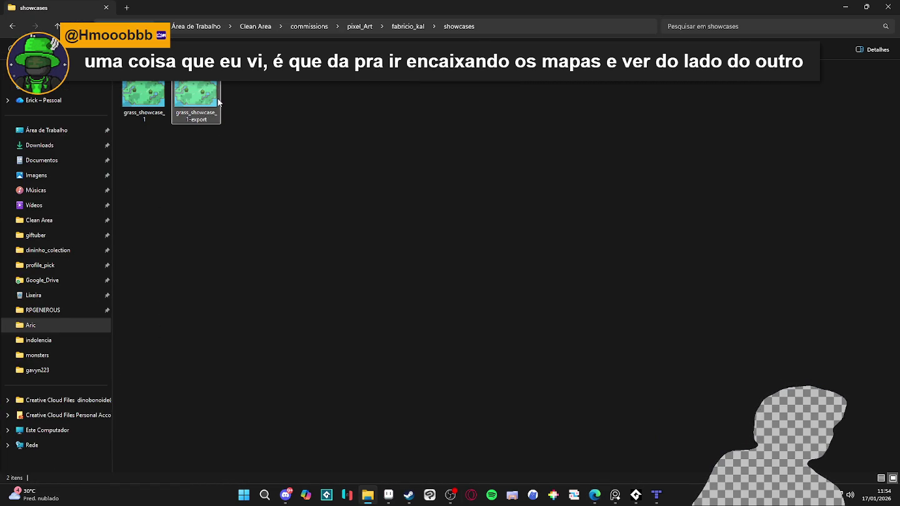
click(215, 100)
click(595, 495)
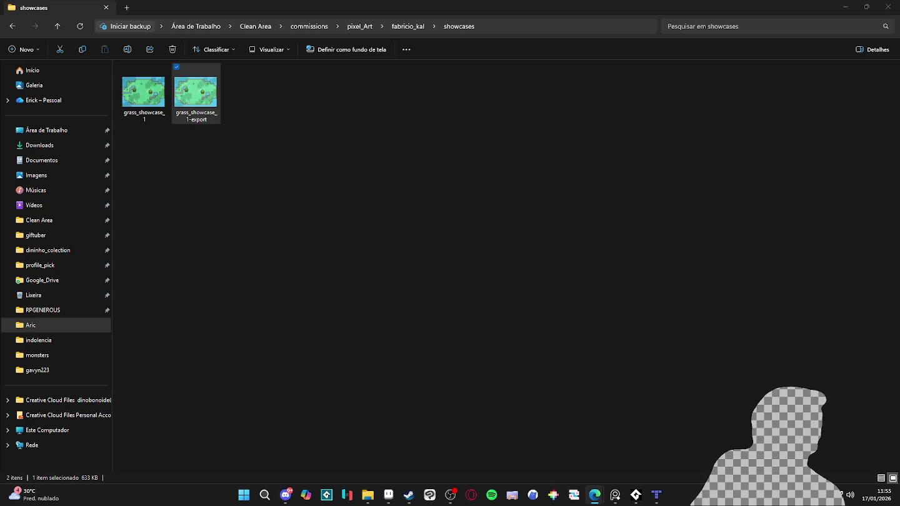
key(alt+Tab)
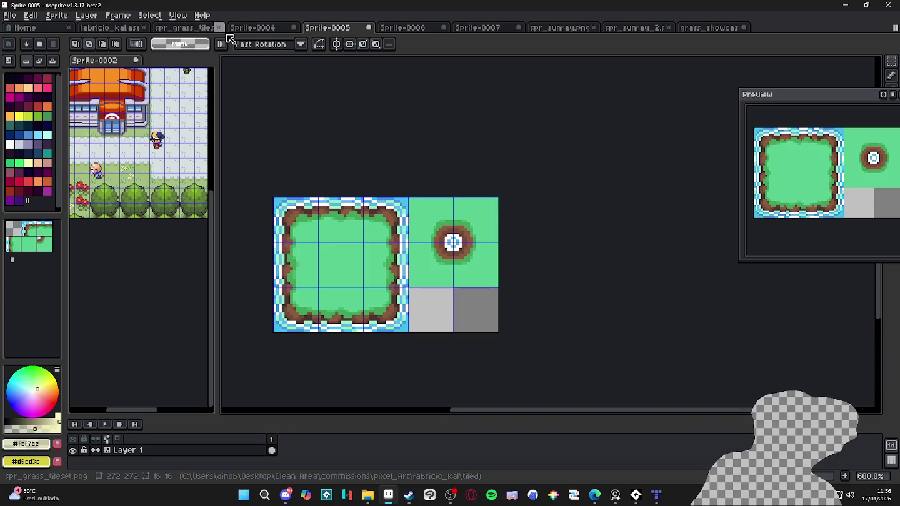
Step: Step through the open sprite tabs from fabricio_kal to the grass_showcase_1.gif animation
click(253, 27)
click(188, 28)
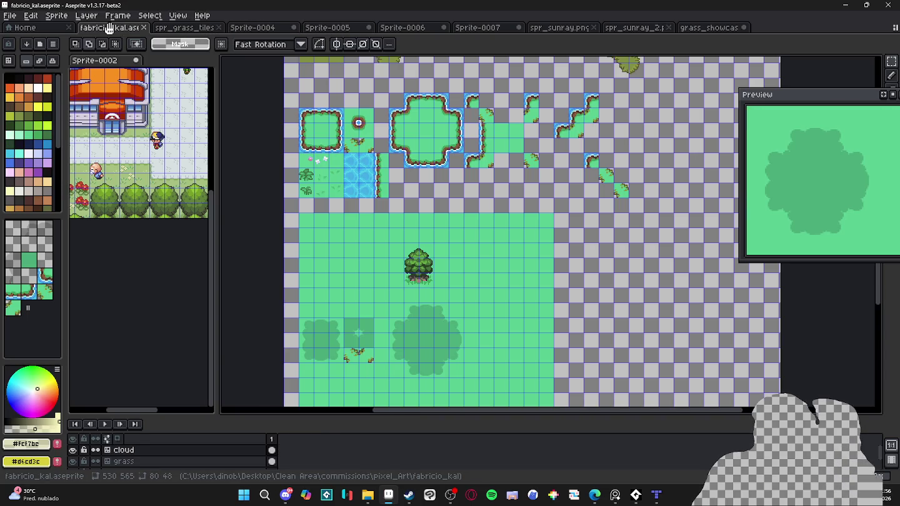
click(116, 28)
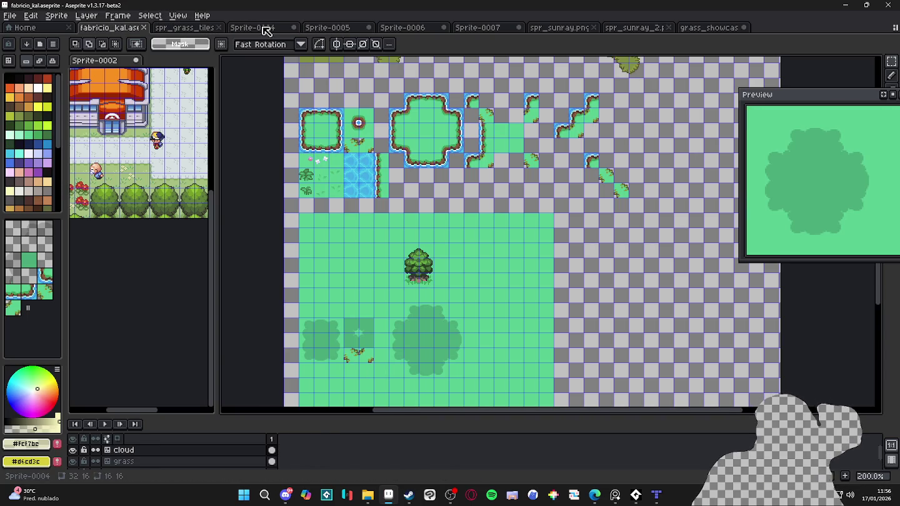
click(266, 28)
click(340, 28)
click(400, 28)
click(479, 28)
click(550, 27)
click(497, 28)
click(628, 28)
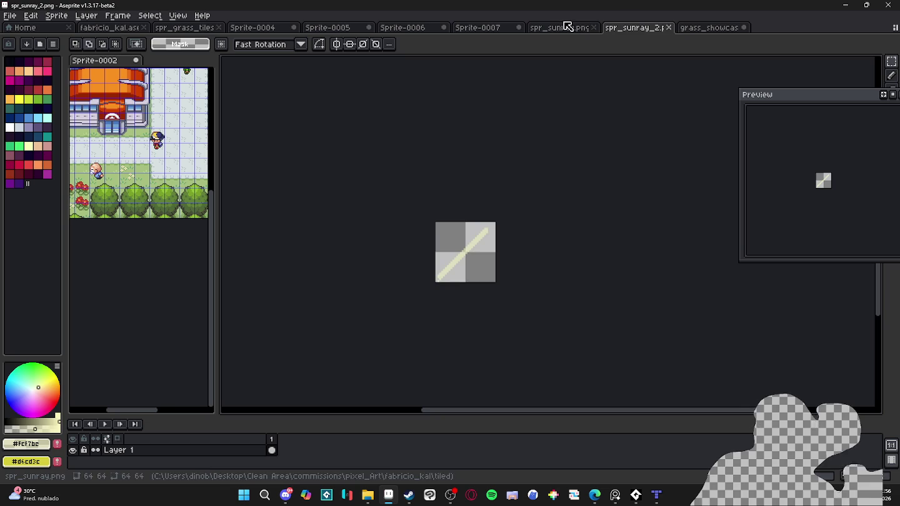
click(688, 28)
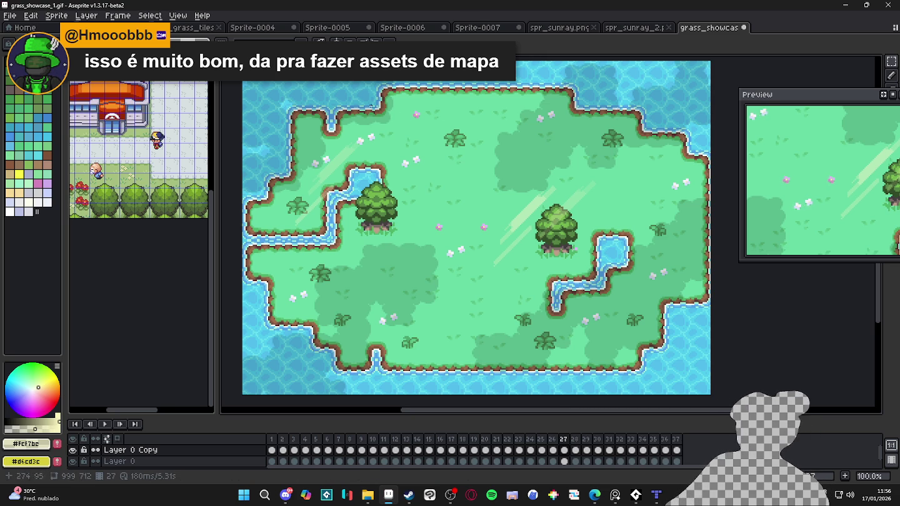
Step: Browse back through the sprite tabs to grass_showcase_1.gif, then return to the island map in Tiled
click(628, 28)
click(556, 28)
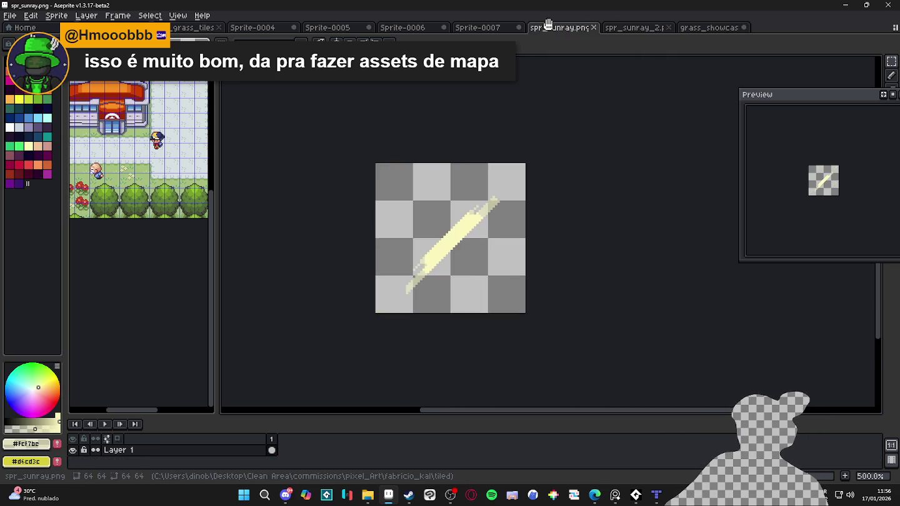
click(481, 27)
click(381, 27)
click(329, 28)
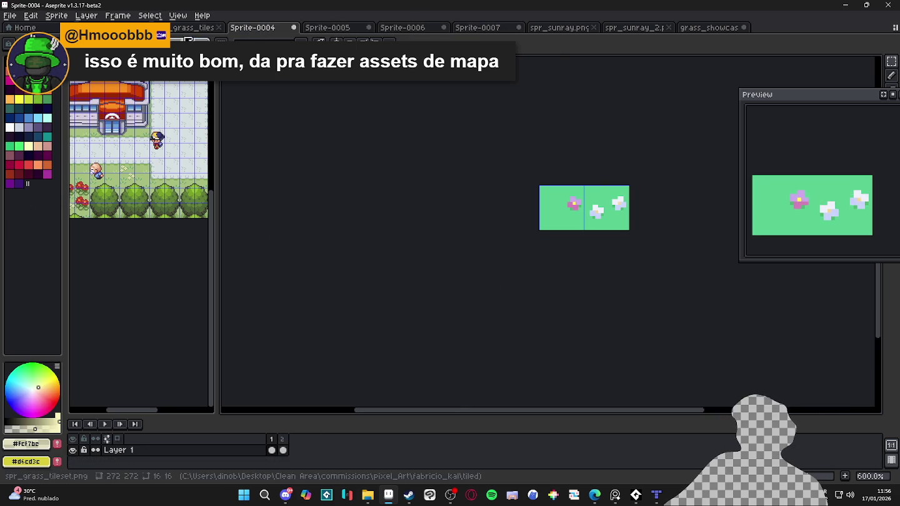
click(253, 27)
click(639, 28)
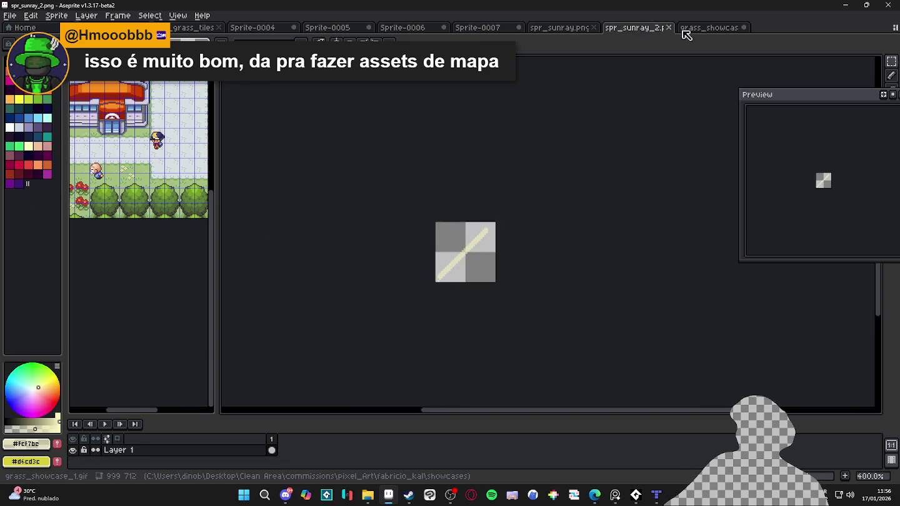
click(706, 28)
click(658, 495)
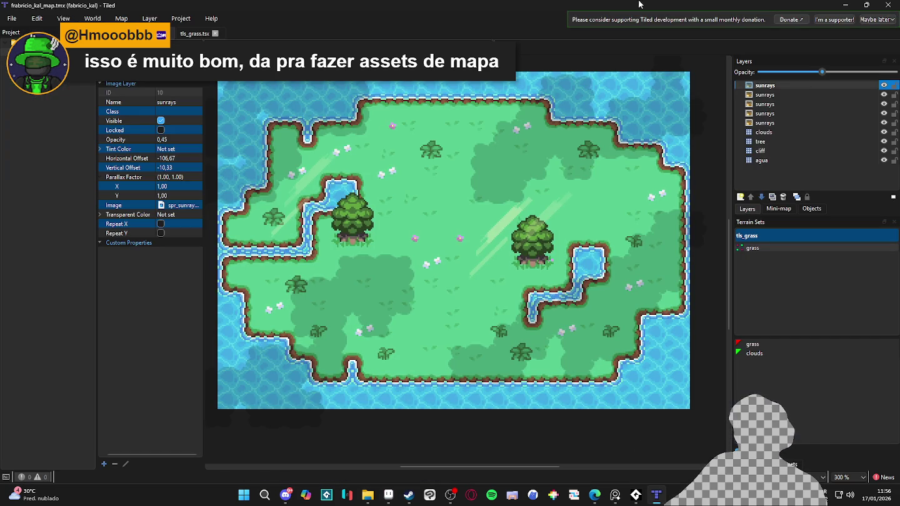